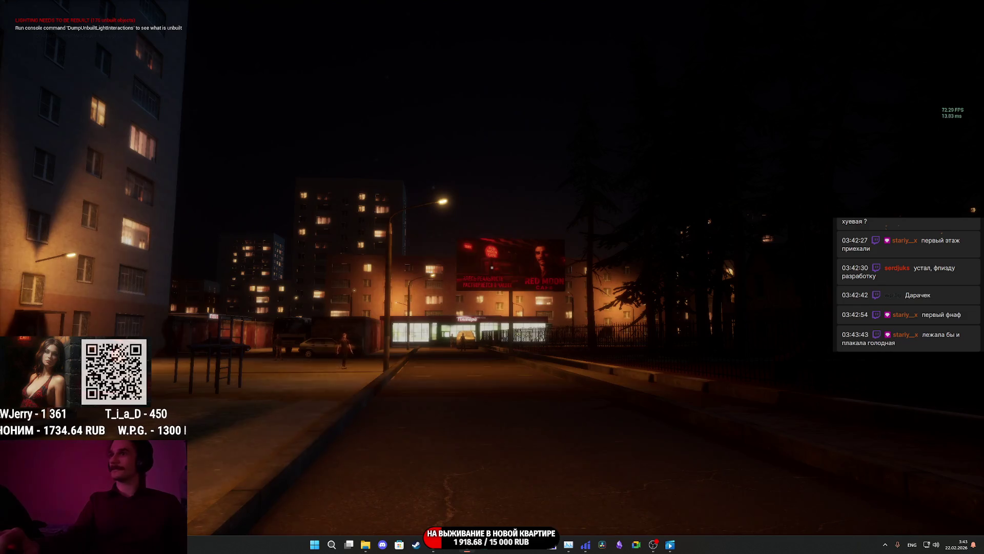
Exit the fullscreen game view, look up into the room, and restore Unreal's full editor layout with F11
key(Escape)
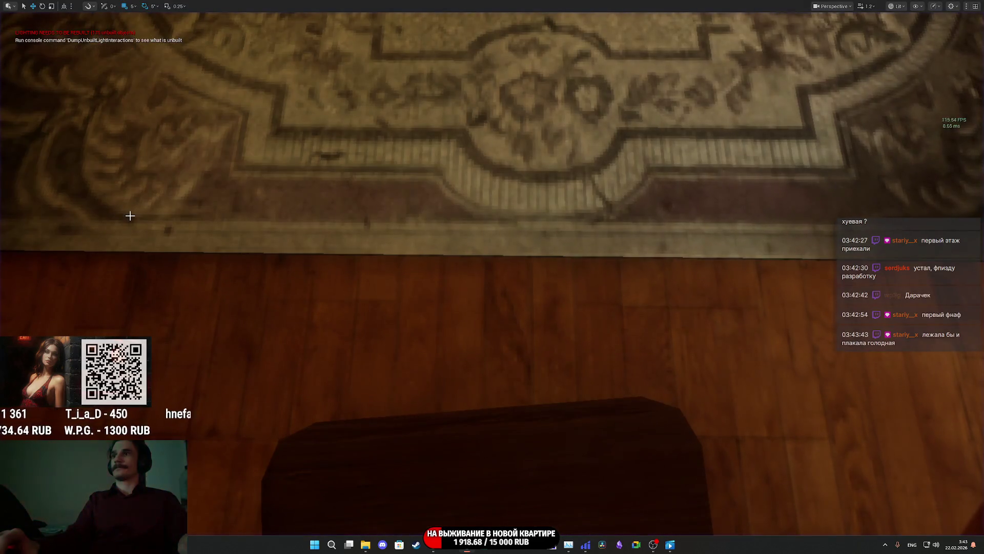
mouse_move(321, 136)
mouse_down()
mouse_move(328, 102)
mouse_move(359, 102)
mouse_move(343, 118)
mouse_up()
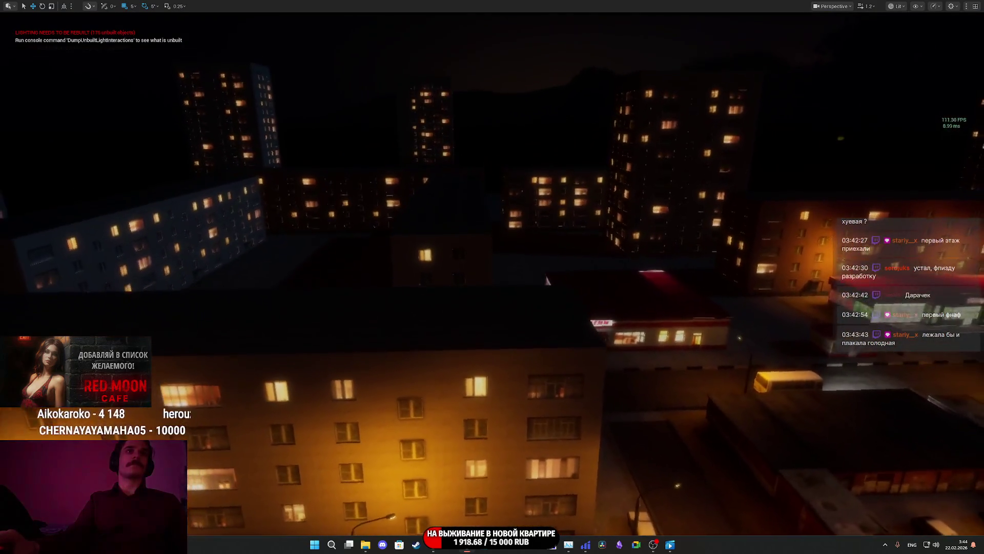
key(F11)
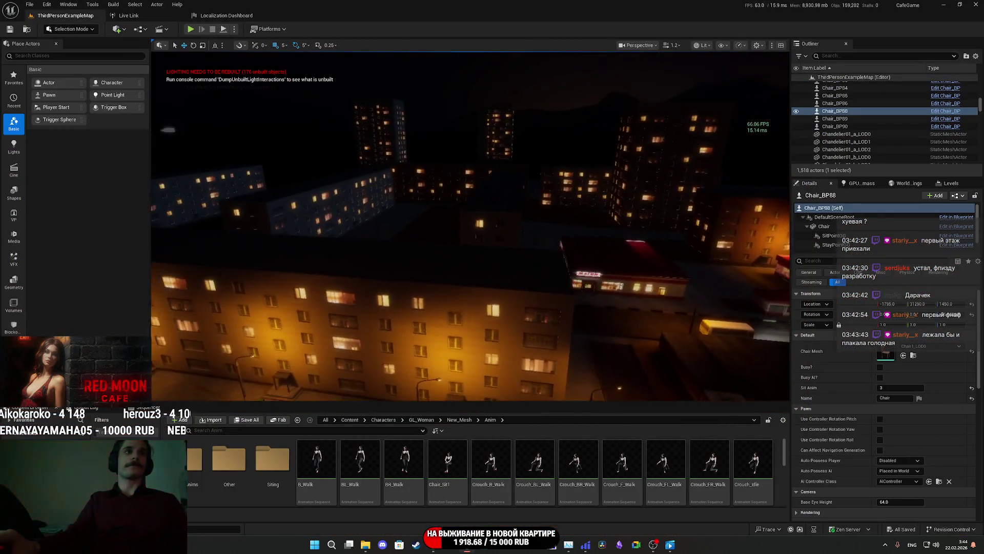
Alt-drag a copy of the tall apartment building Combined27 sideways and focus on the copy
scroll(509, 228, up, 2)
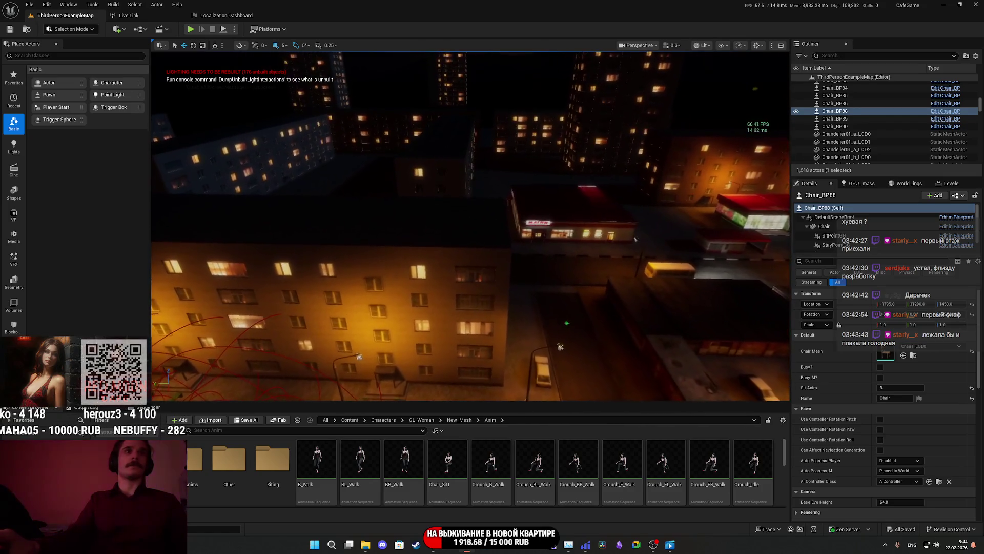
scroll(470, 225, up, 1)
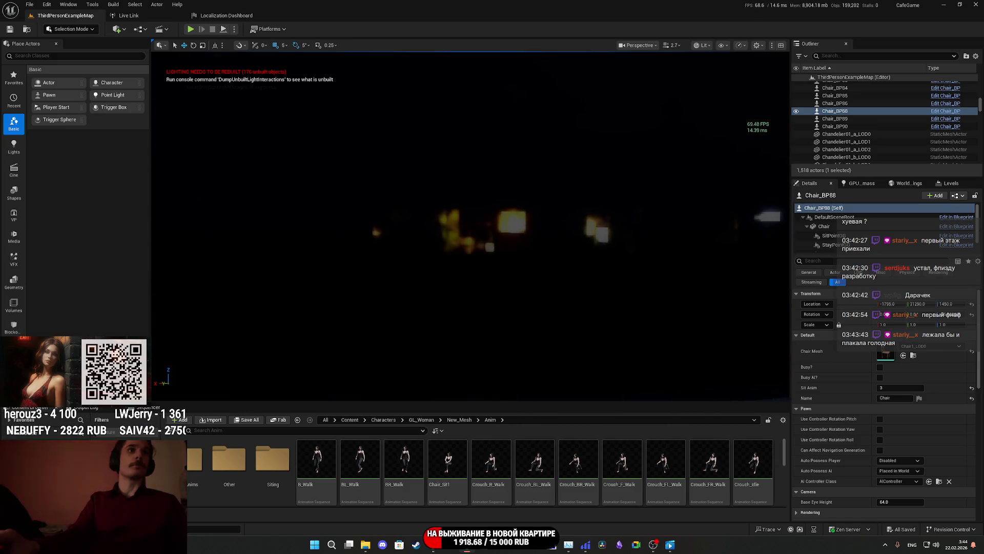
key(d)
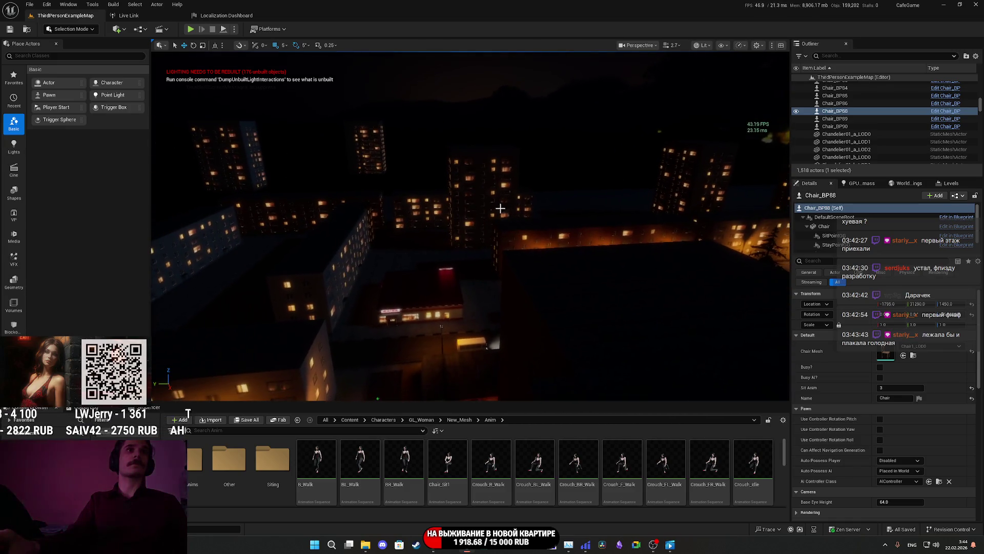
click(481, 190)
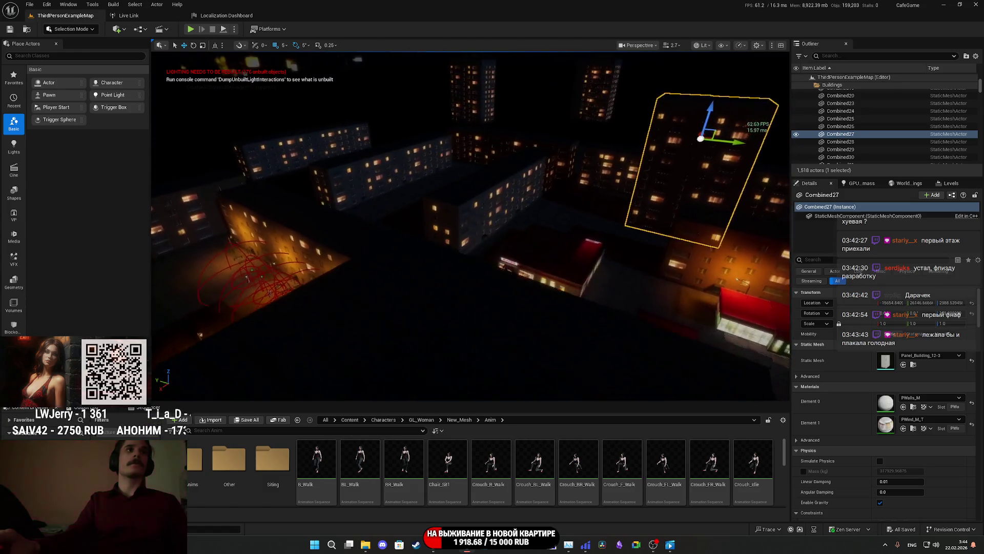
scroll(705, 216, down, 1)
alt+drag(720, 198, 464, 163)
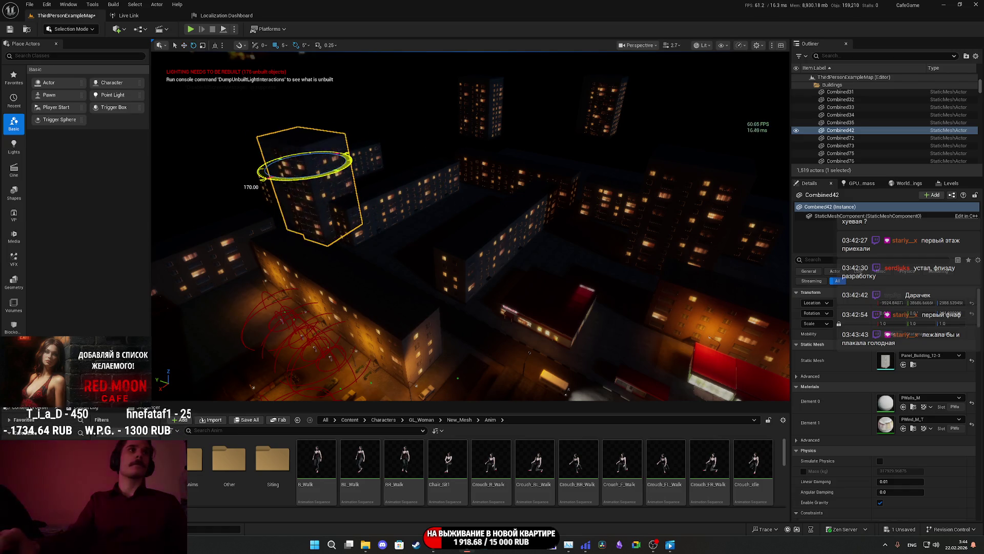
key(f)
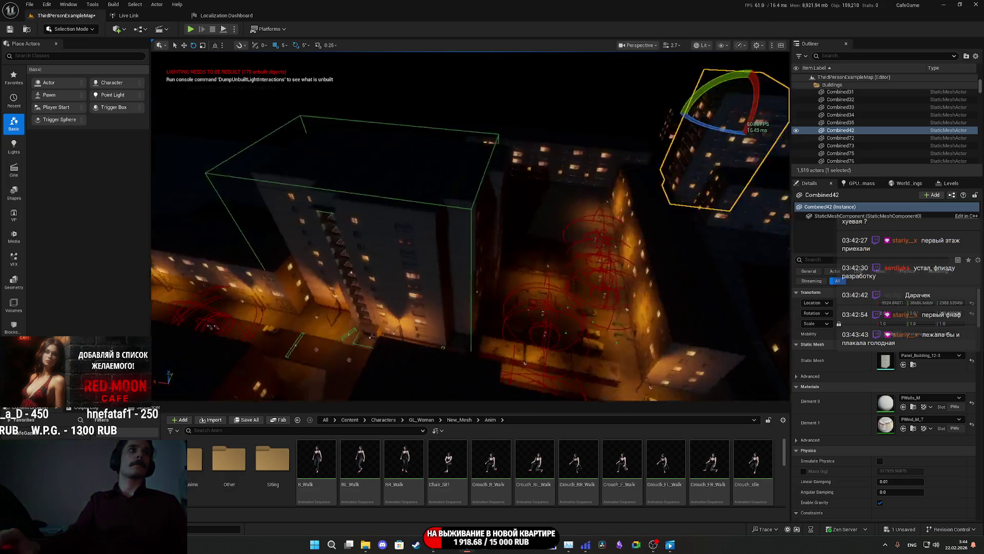
Switch to the move gizmo and shift the copied building to the right among the buildings
scroll(553, 299, up, 10)
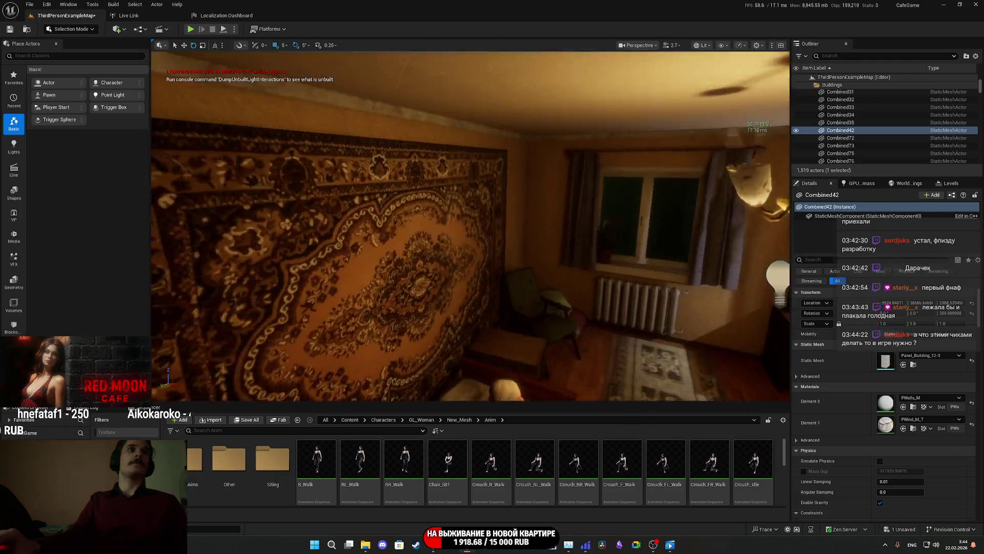
drag(446, 247, 446, 247)
key(w)
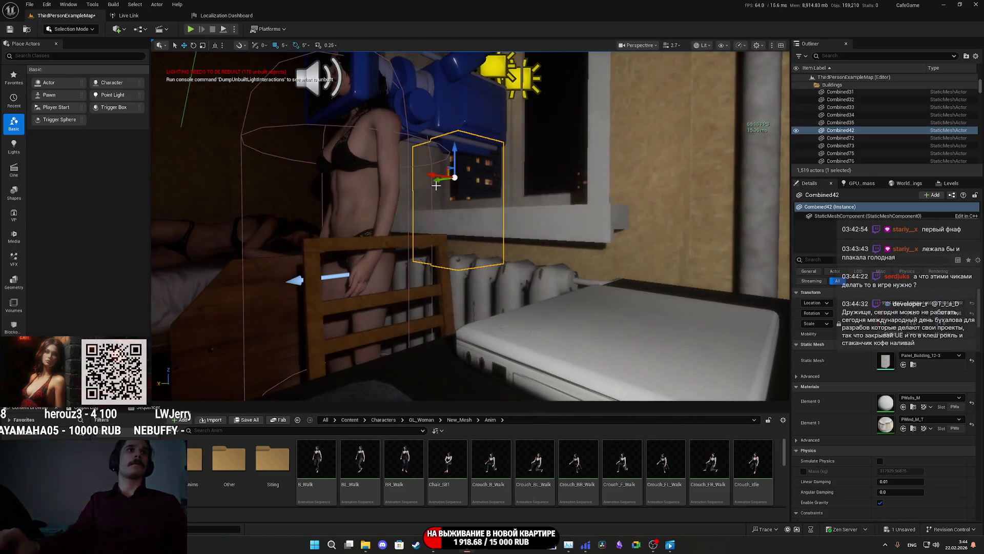
drag(437, 182, 436, 182)
key(f)
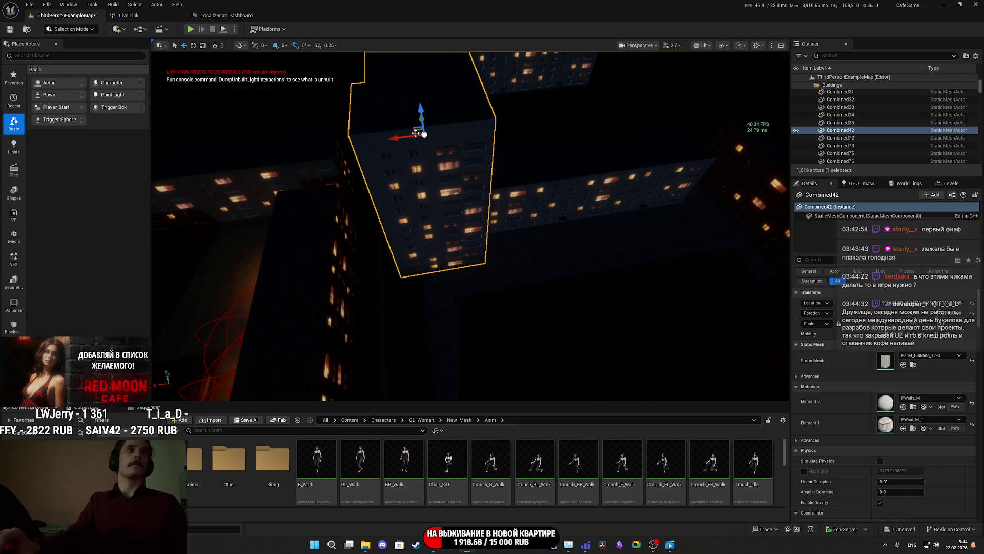
drag(396, 137, 460, 157)
Delete the long building Combined73, then frame the copy Combined42 and nudge it slightly along X
click(579, 179)
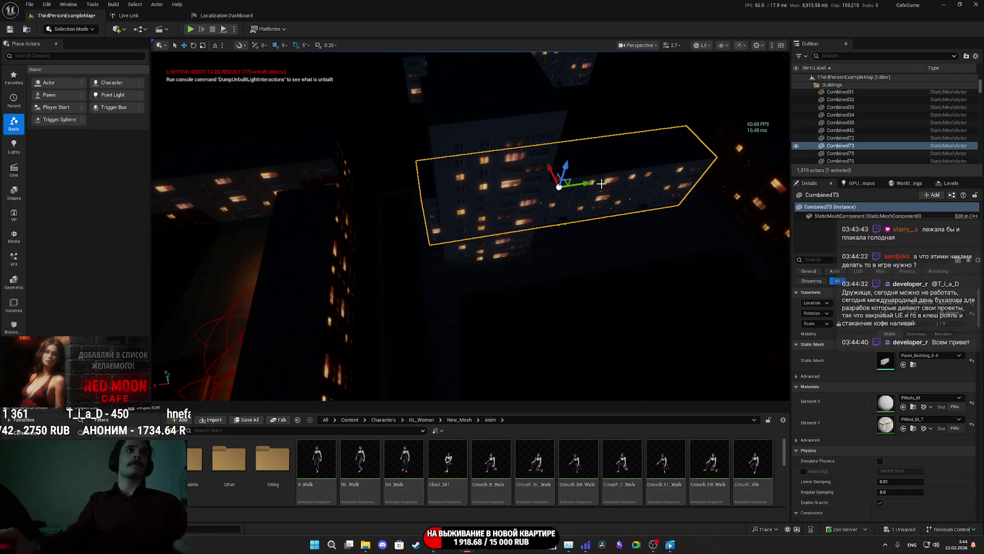
key(Delete)
drag(584, 185, 585, 184)
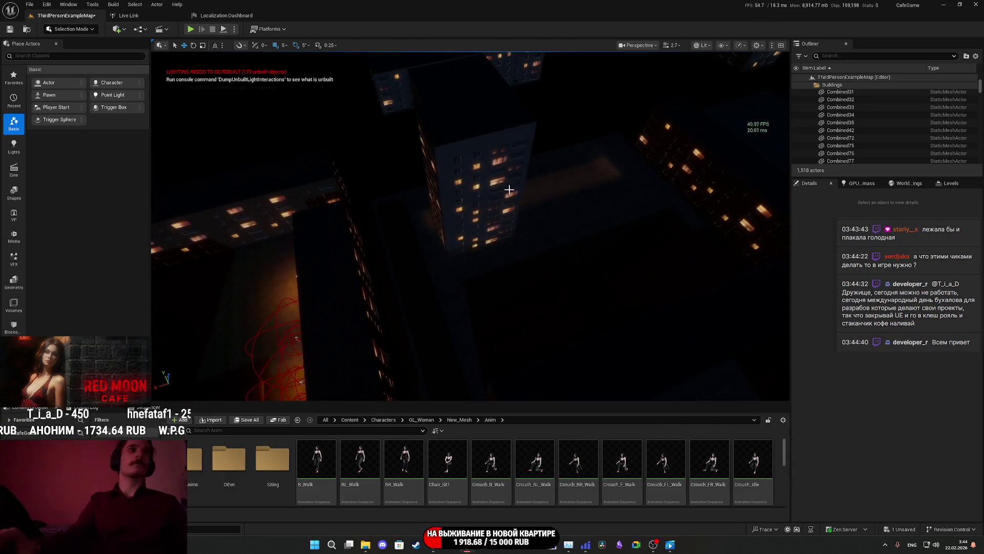
click(502, 147)
key(f)
drag(502, 146, 513, 137)
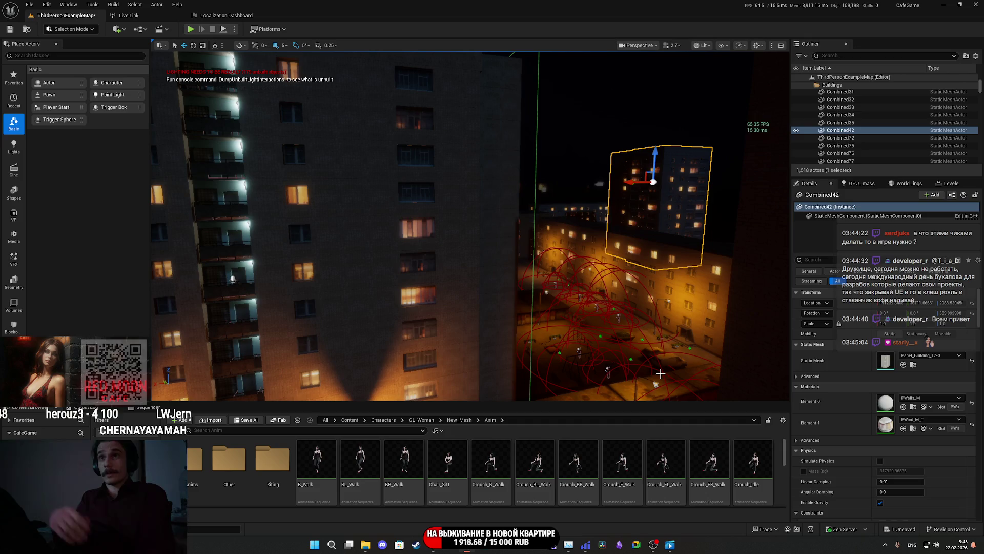
Save all unsaved content, including the ThirdPersonExampleMap level, then select the Apartment_Building folder
click(246, 420)
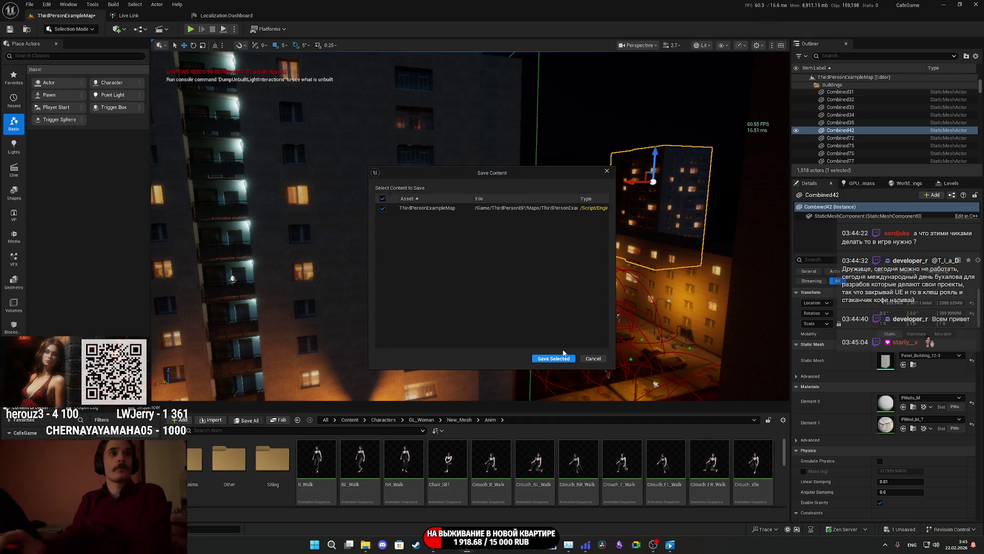
click(553, 358)
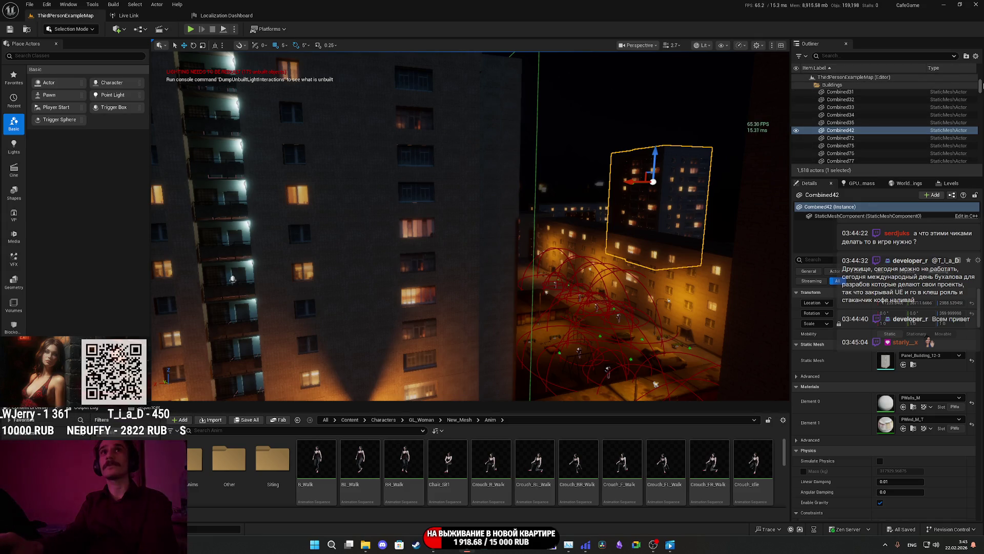
scroll(981, 86, up, 5)
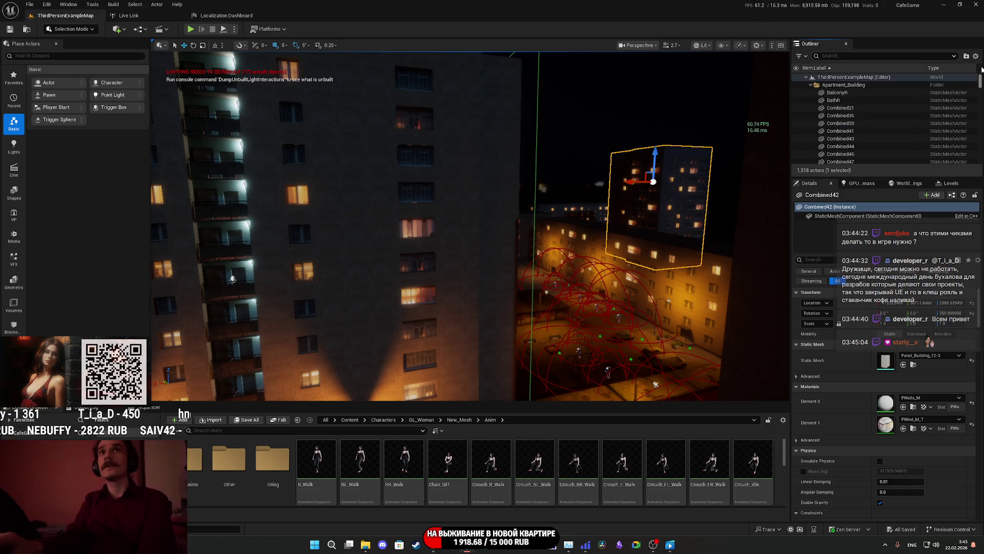
click(847, 86)
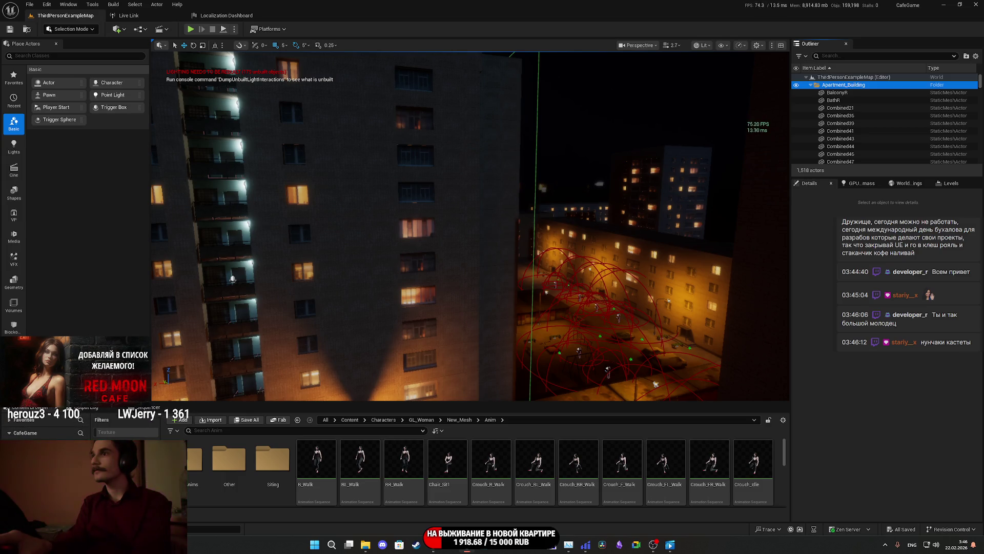
click(261, 421)
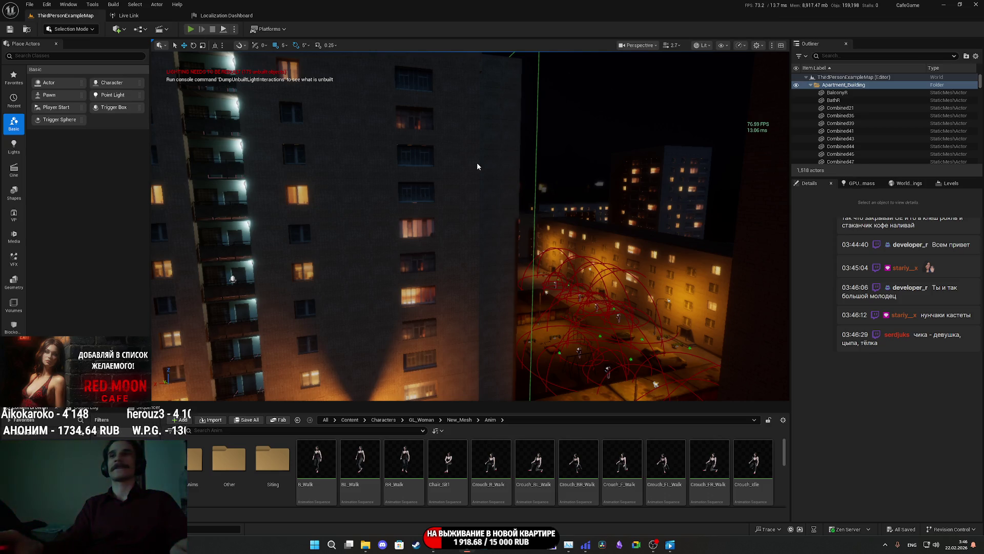
key(alt+p)
key(F11)
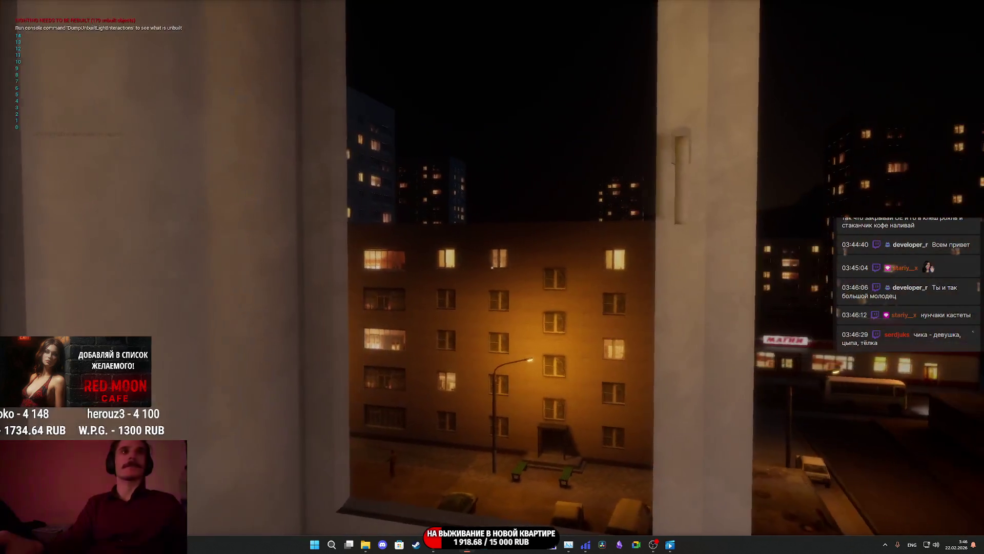
key(s)
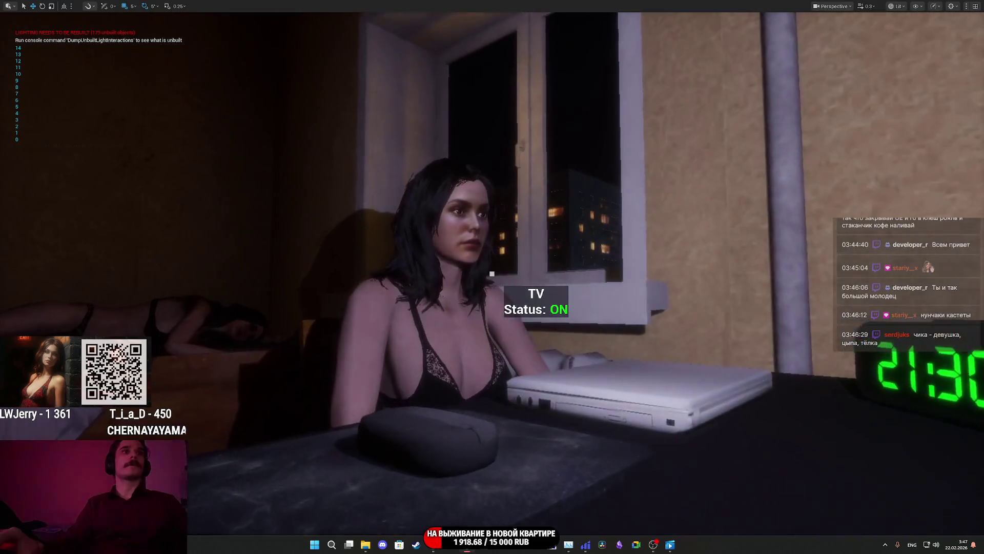
key(w)
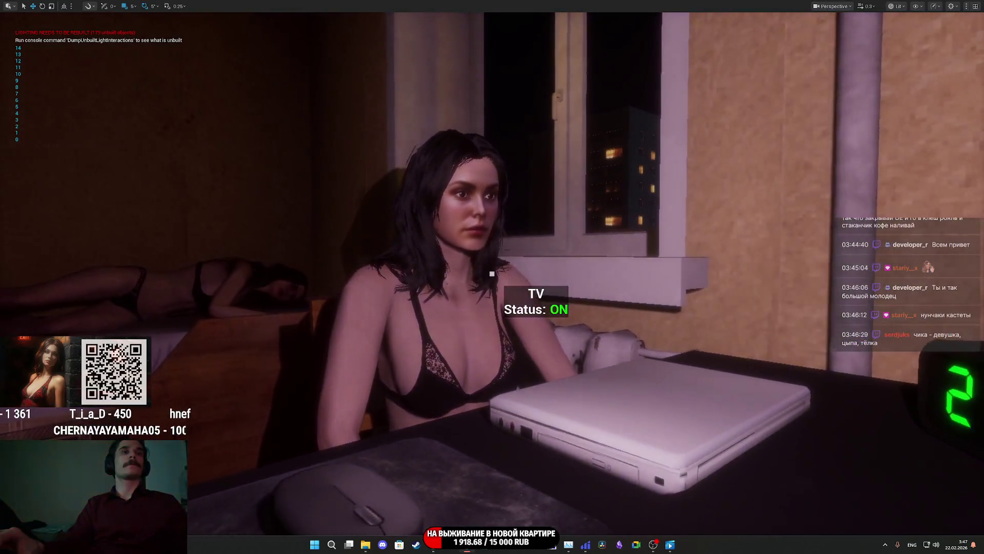
key(s)
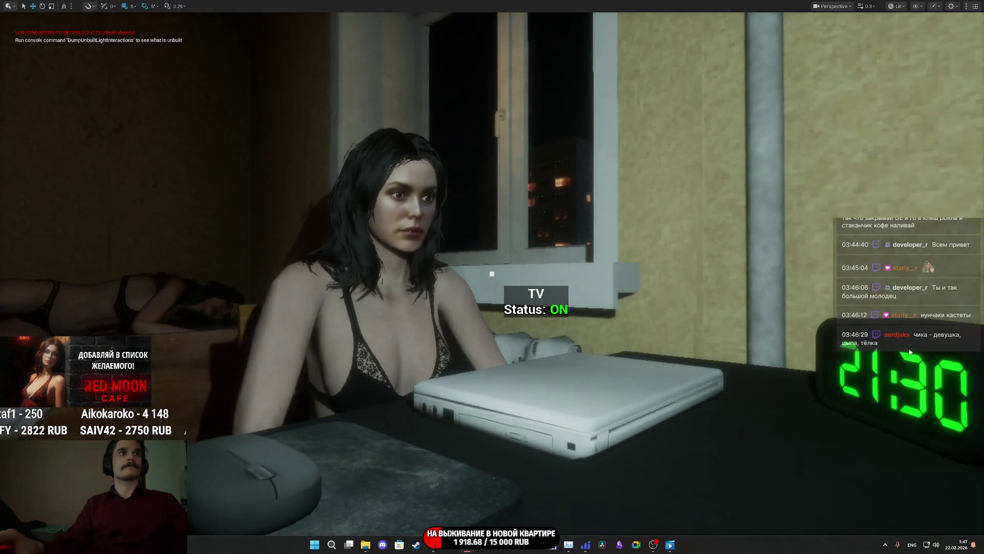
key(Escape)
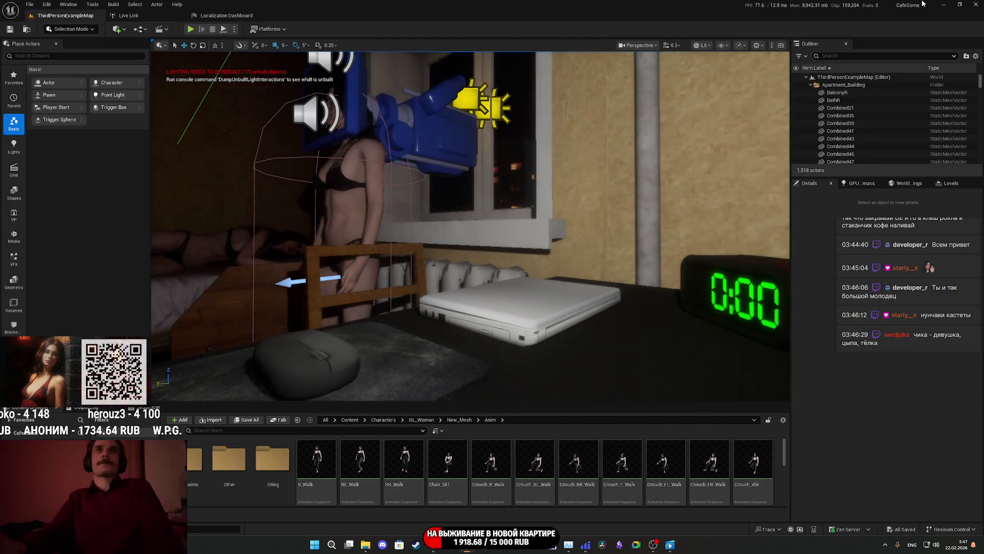
Switch to the Twitch stream manager in Chrome and minimize the browser to reveal the desktop
click(944, 4)
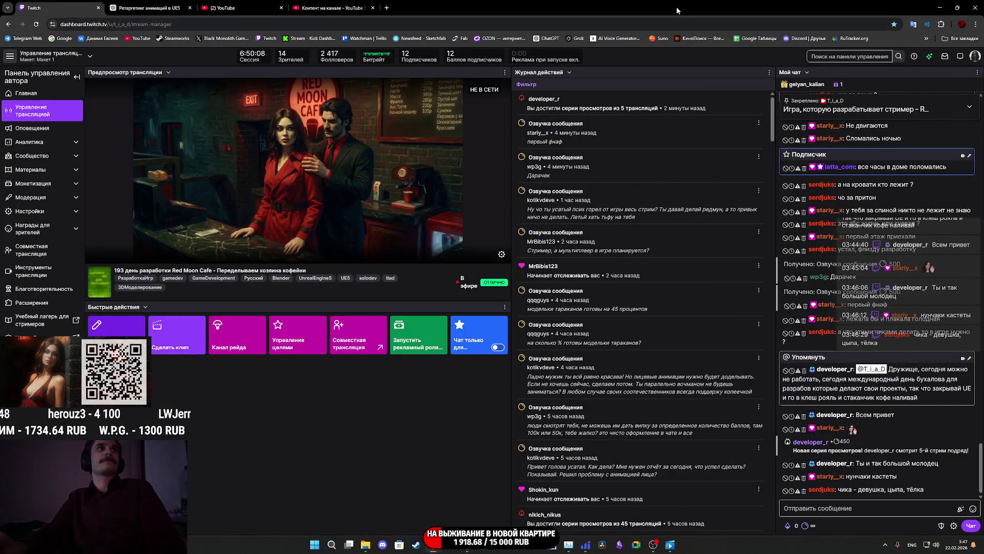
click(939, 9)
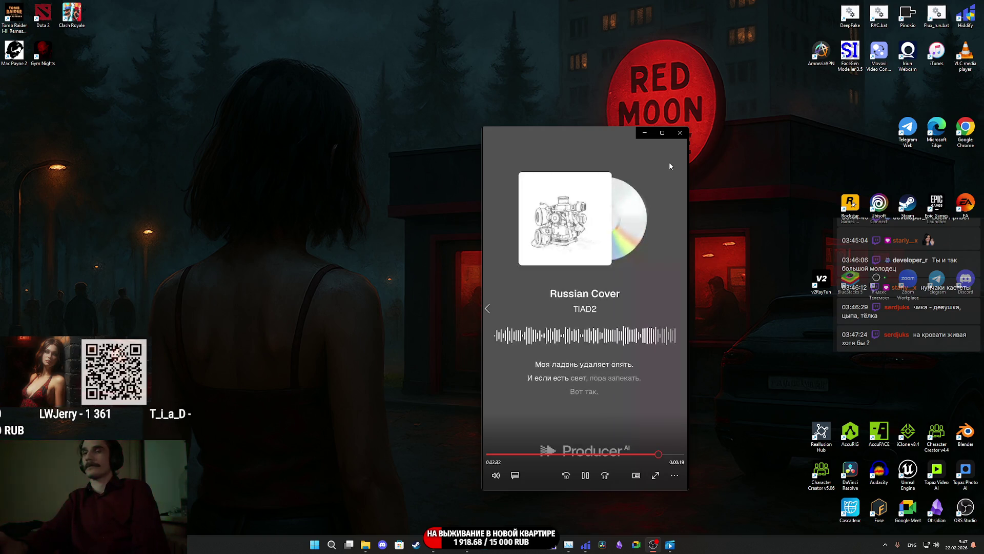
Launch Adobe Substance 3D Painter from the taskbar
mouse_move(467, 544)
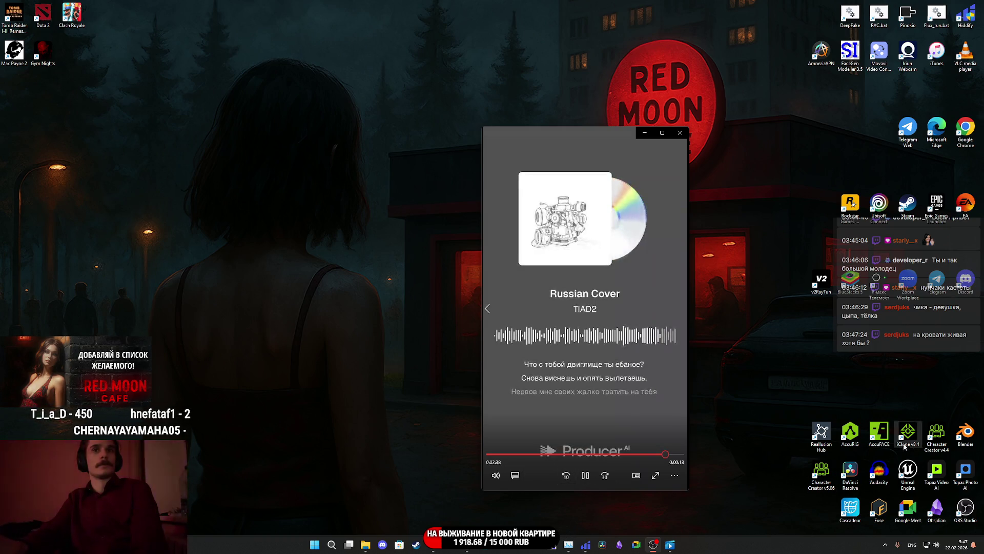
click(542, 547)
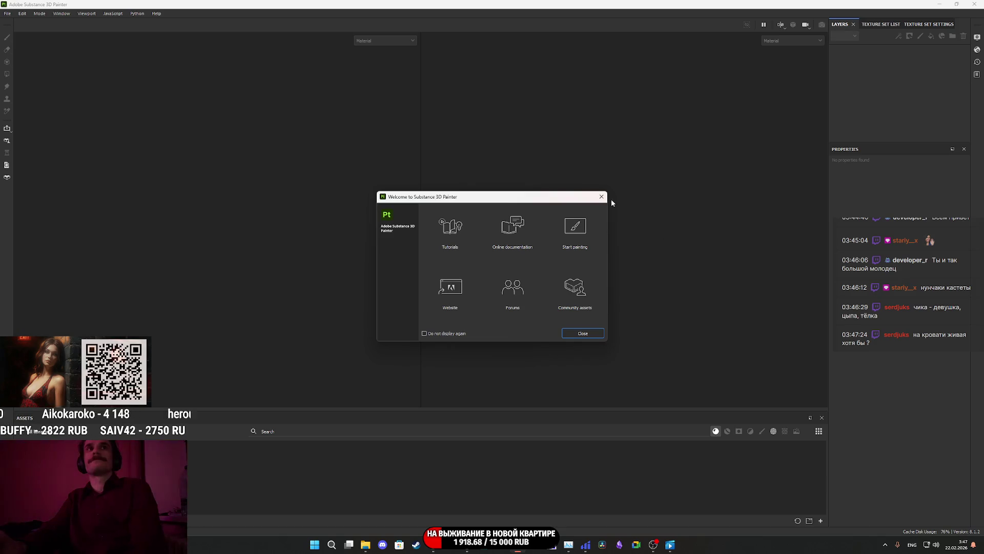
Close Substance 3D Painter's Welcome dialog and minimize the program
click(602, 196)
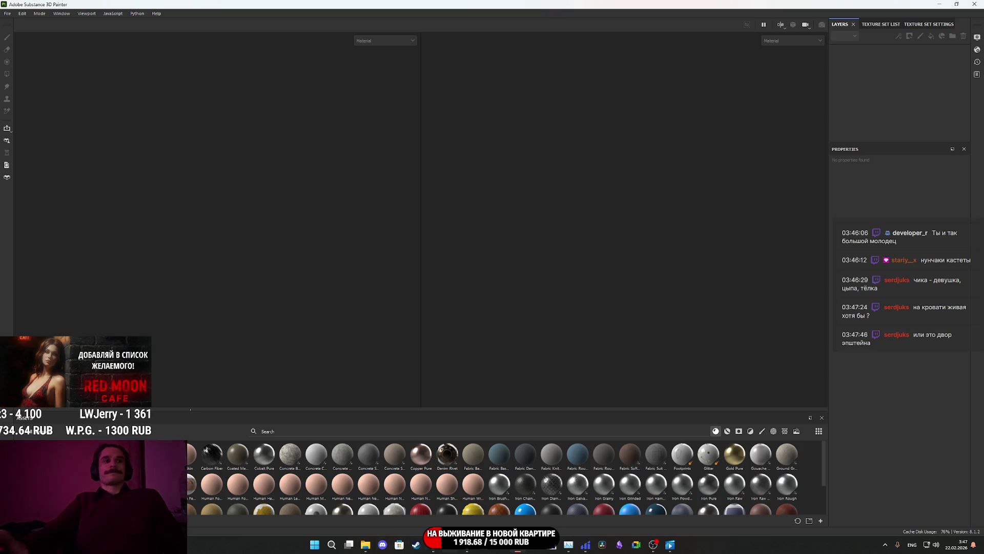
click(941, 4)
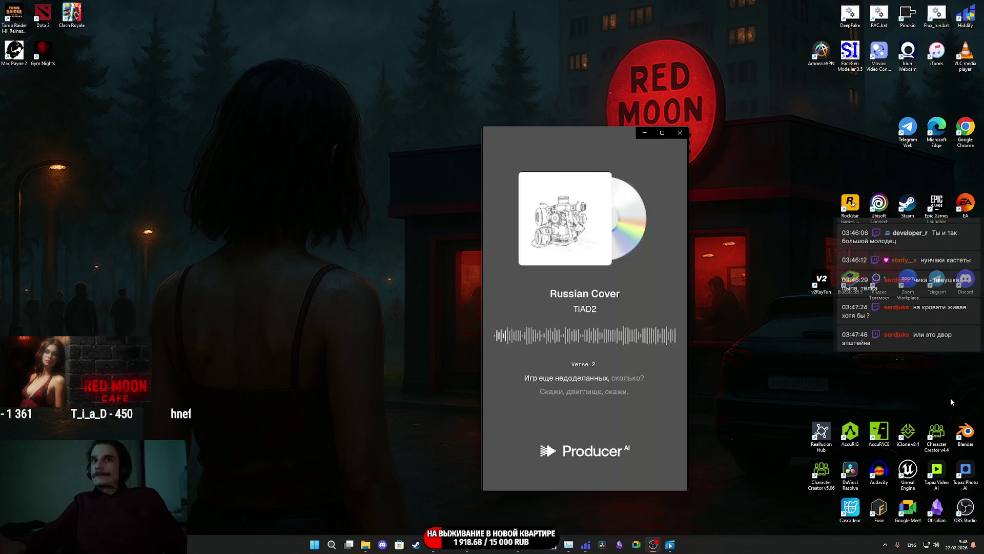
Launch Blender, dismiss the splash screen, and delete the default camera, cube and light
double_click(968, 438)
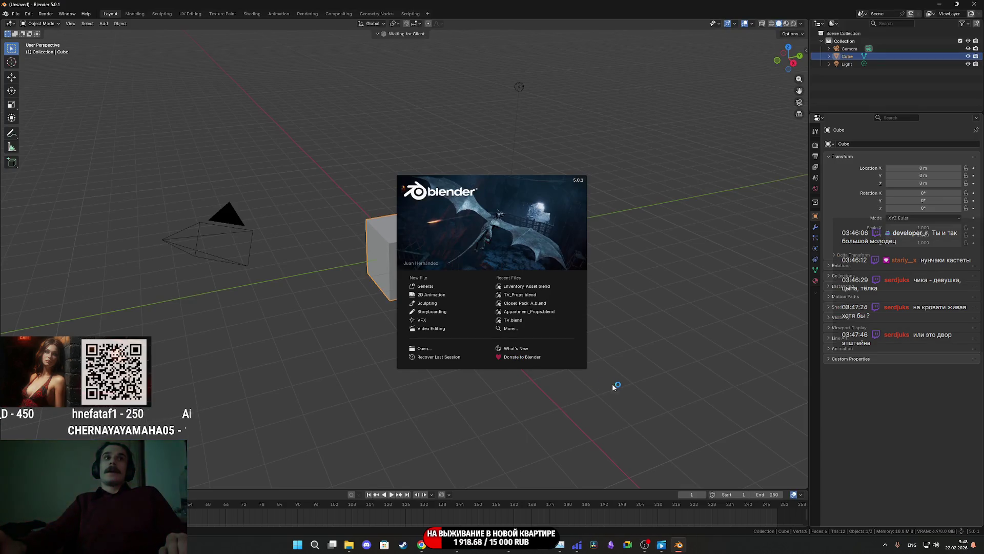
click(615, 387)
drag(690, 383, 157, 43)
key(Delete)
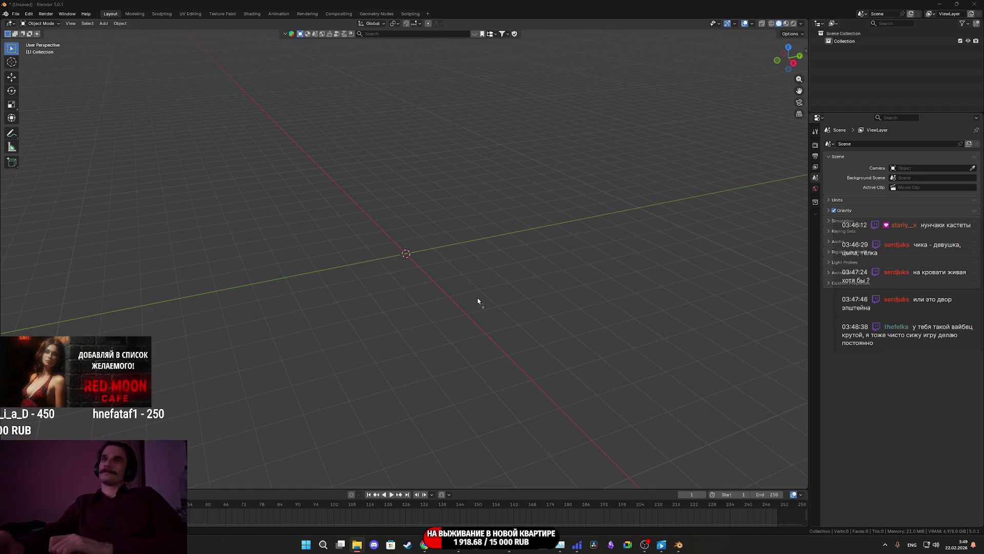
drag(482, 300, 481, 300)
Import the Woman_Naked1.fbx character, orbit to a frontal view, and select all its objects
click(440, 439)
scroll(481, 334, up, 5)
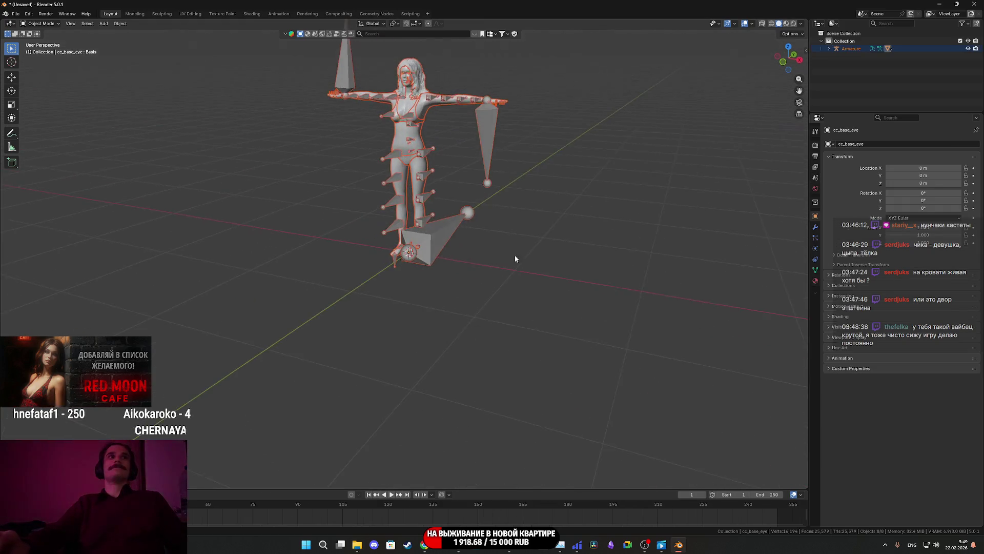
scroll(509, 261, up, 6)
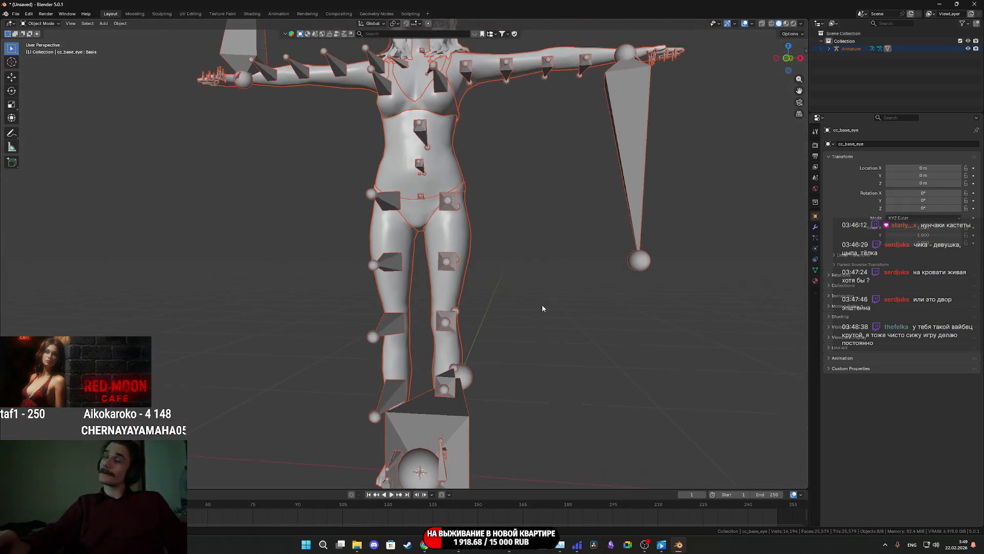
scroll(543, 304, down, 6)
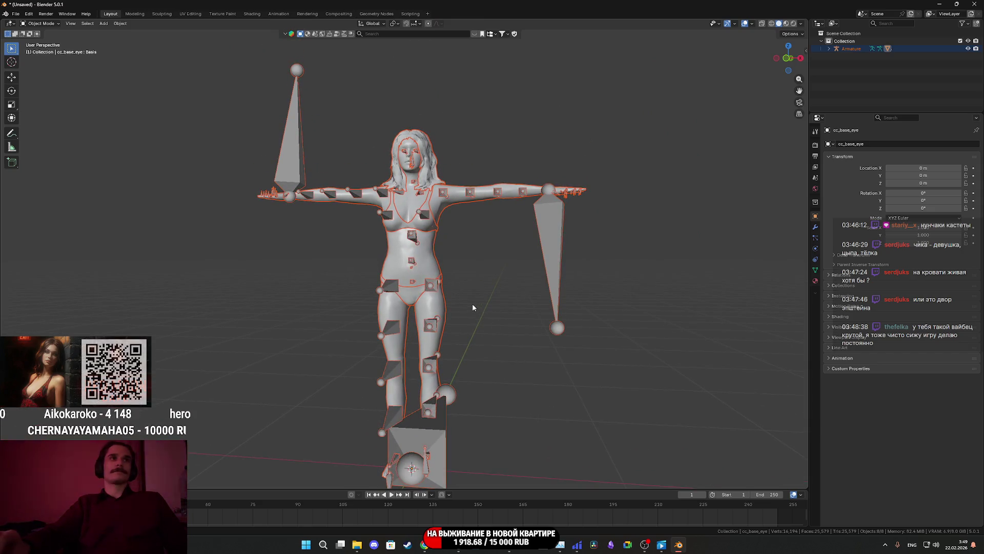
drag(472, 307, 484, 312)
click(438, 179)
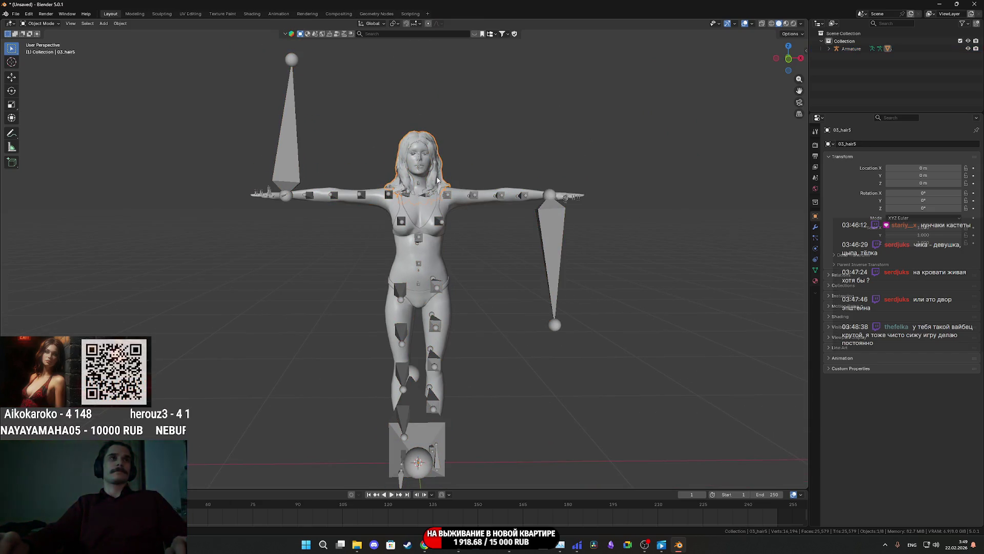
key(ctrl+z)
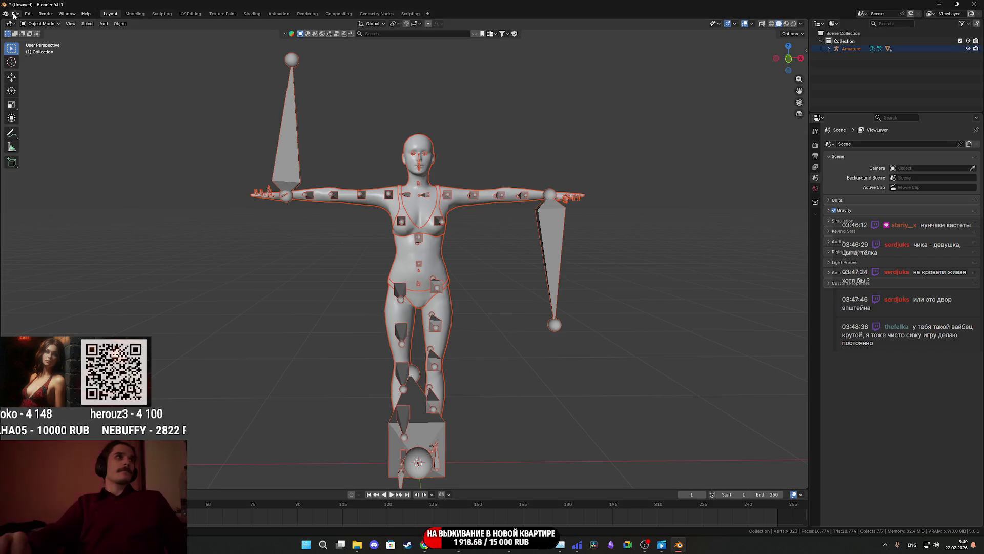
click(14, 15)
Set up the FBX export for selected mesh objects only, with animation export turned off
mouse_move(31, 130)
click(135, 192)
click(566, 322)
click(574, 265)
scroll(545, 336, down, 2)
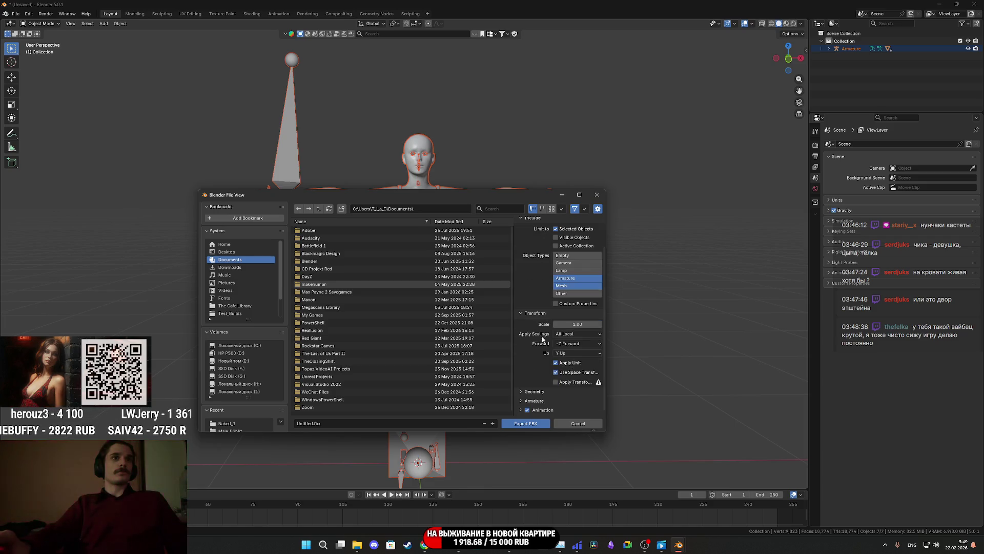
click(539, 402)
click(529, 409)
scroll(529, 409, down, 2)
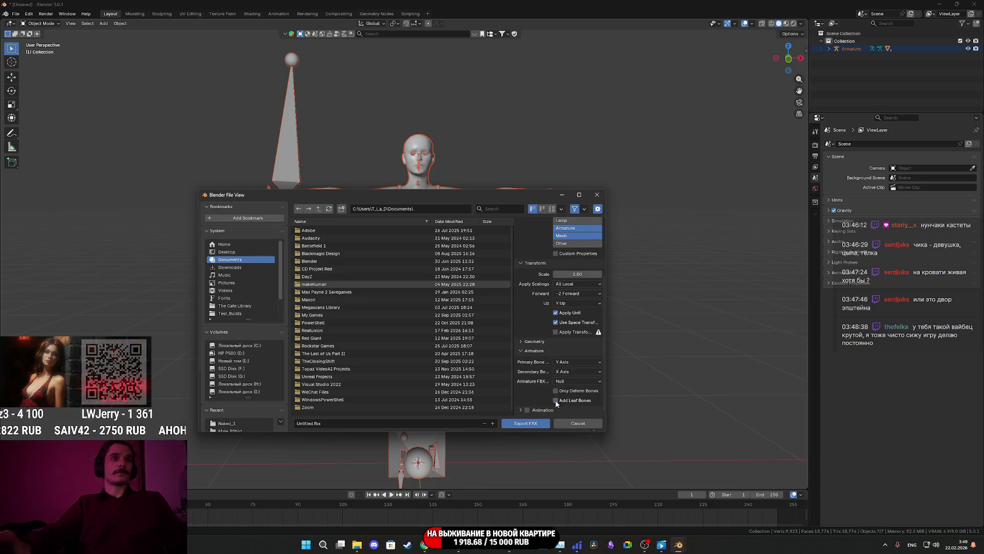
Save the FBX to Downloads under a numeric file name, then minimize Blender
click(230, 266)
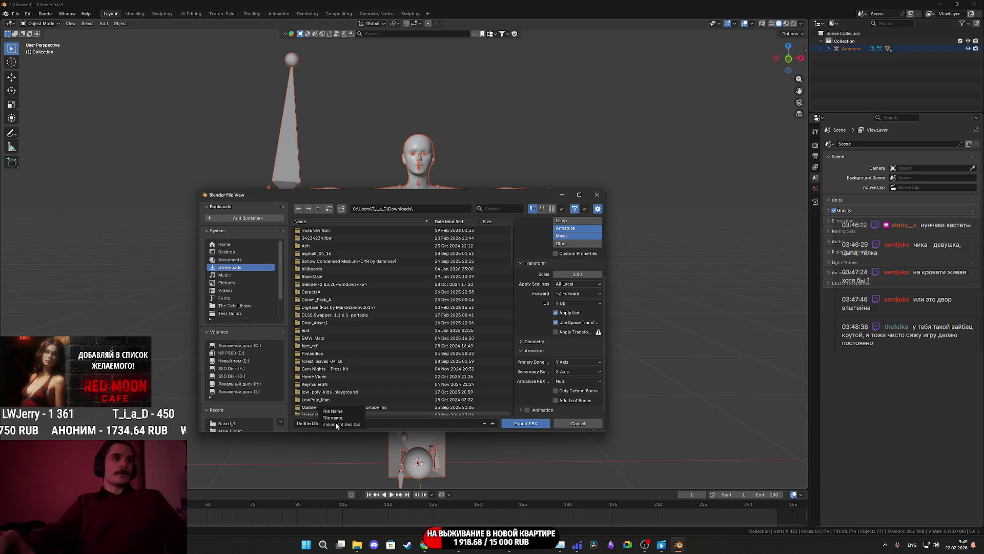
click(373, 425)
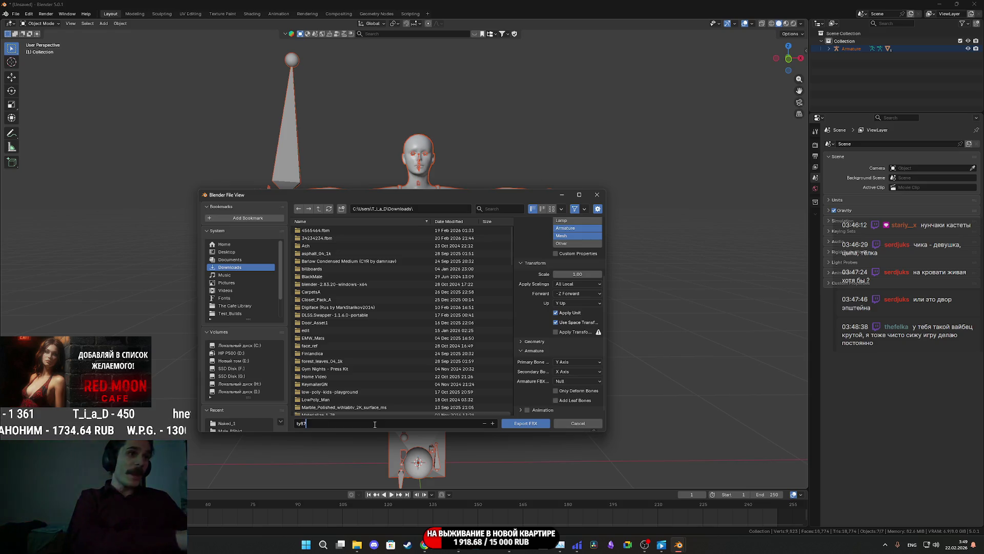
text(67698547695476874598)
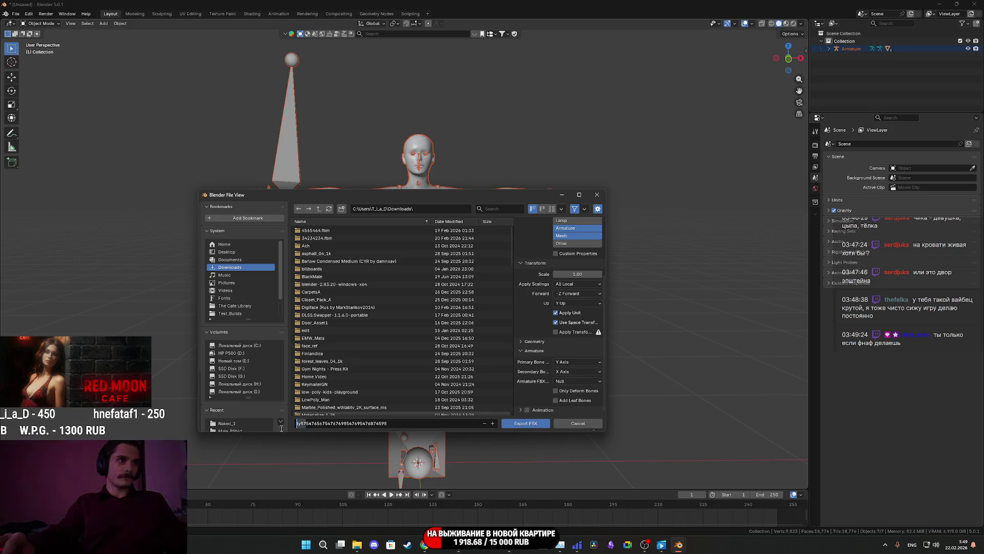
key(Delete)
key(Delete)
key(Delete)
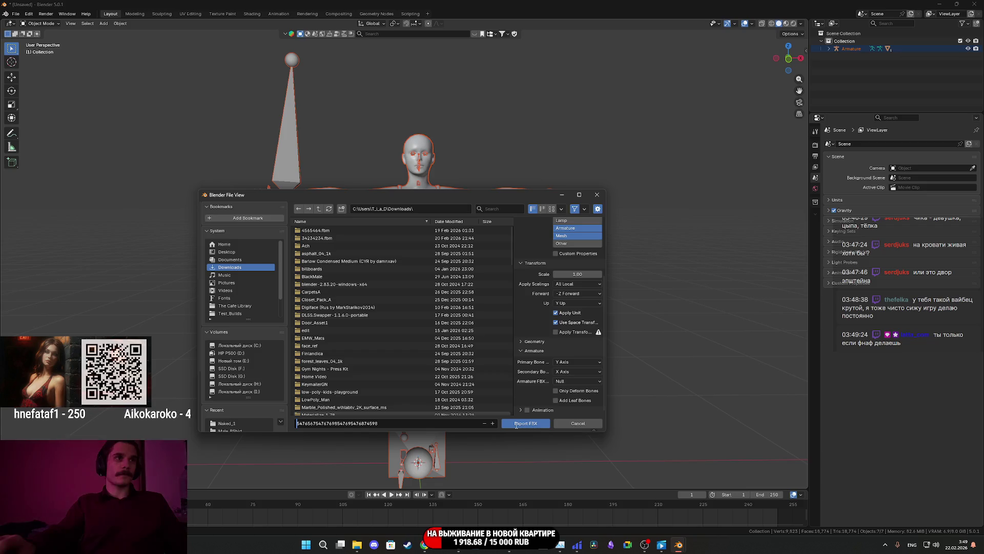
click(516, 424)
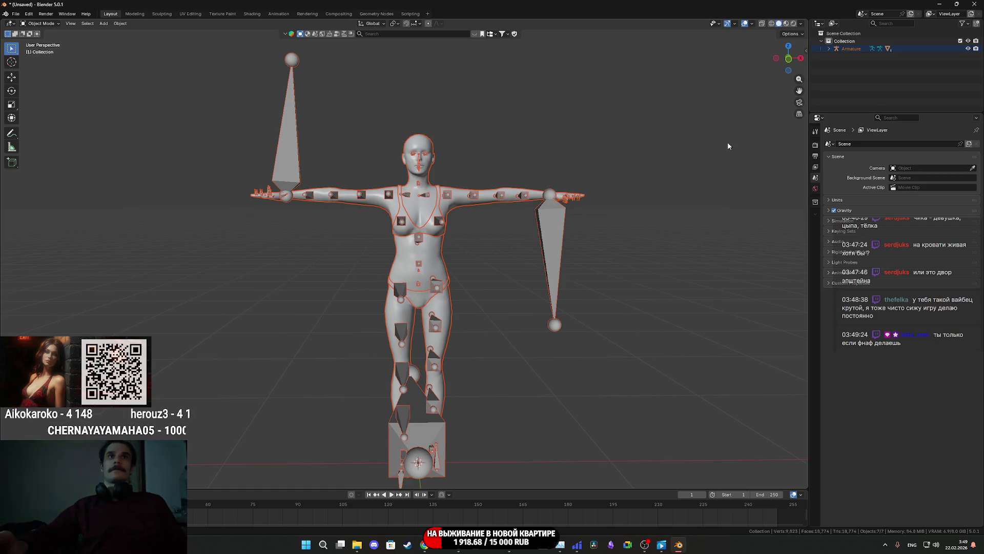
click(939, 4)
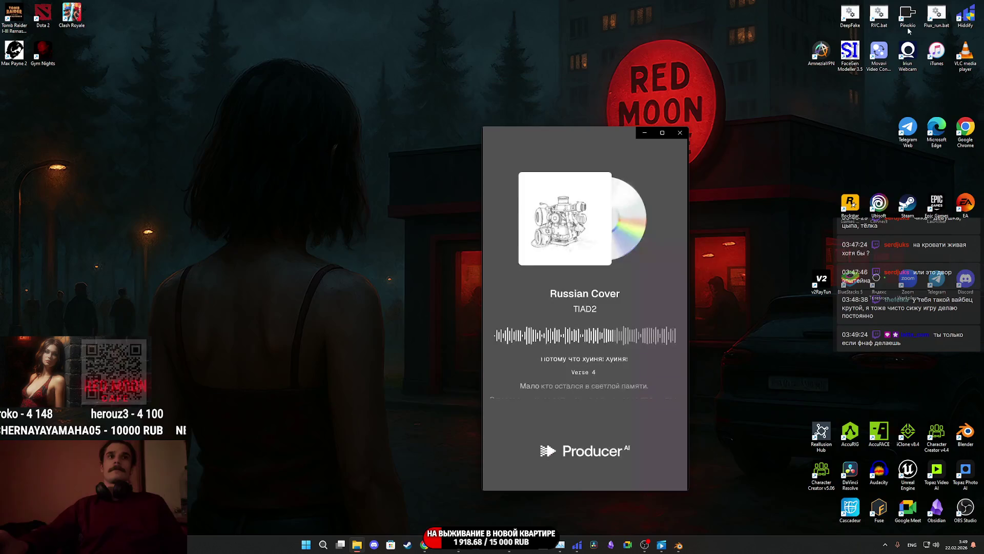
Bring Substance 3D Painter forward and drop in the exported FBX to create a 1024-resolution project
click(512, 548)
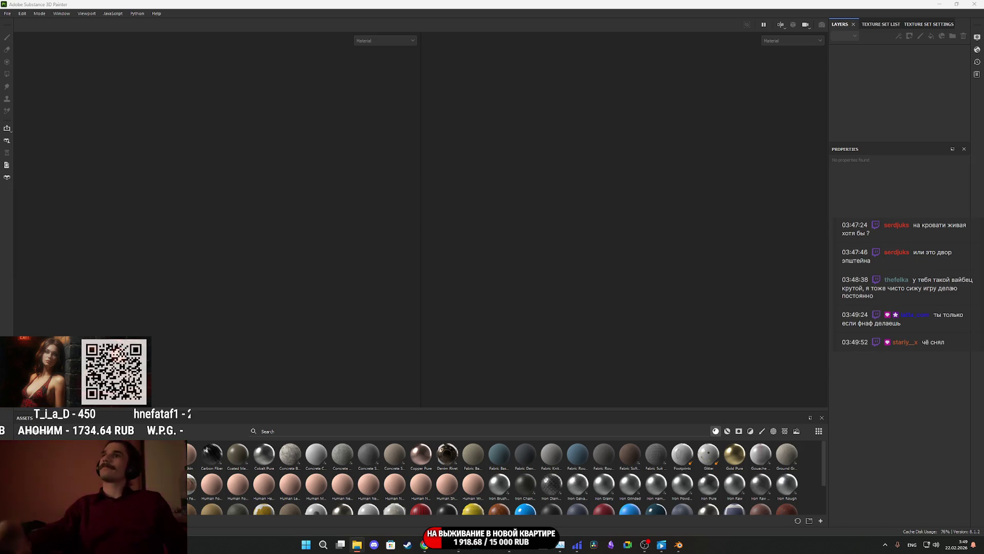
drag(983, 480, 544, 469)
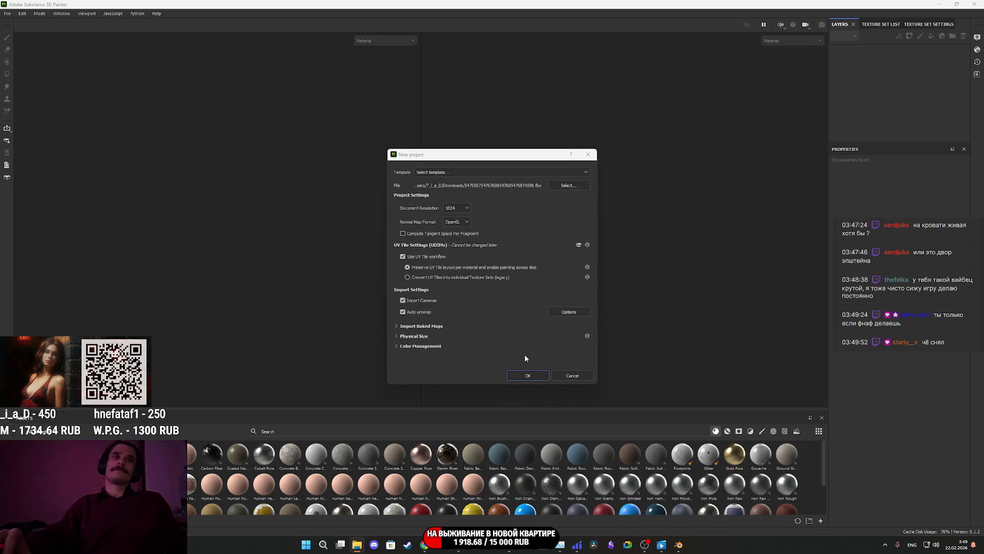
click(533, 374)
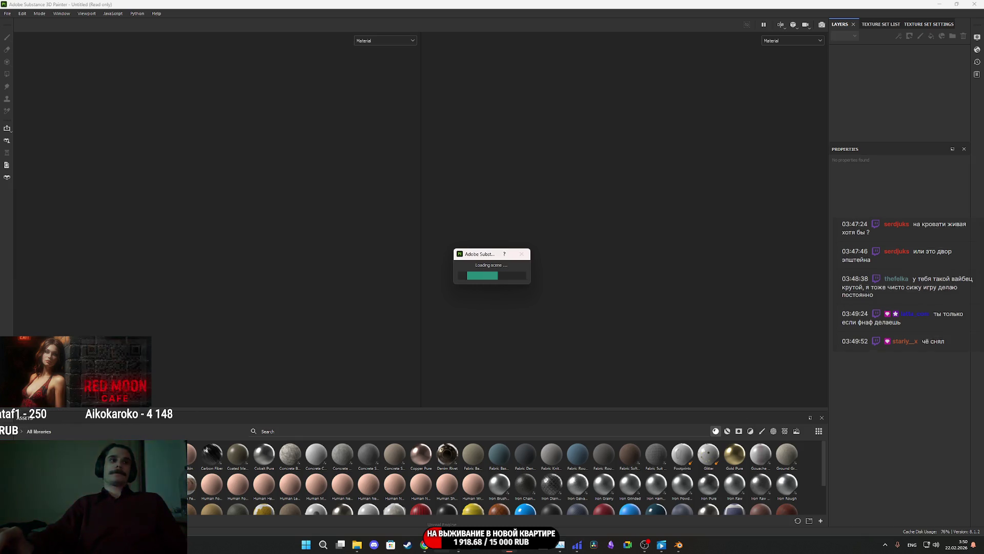
mouse_move(349, 547)
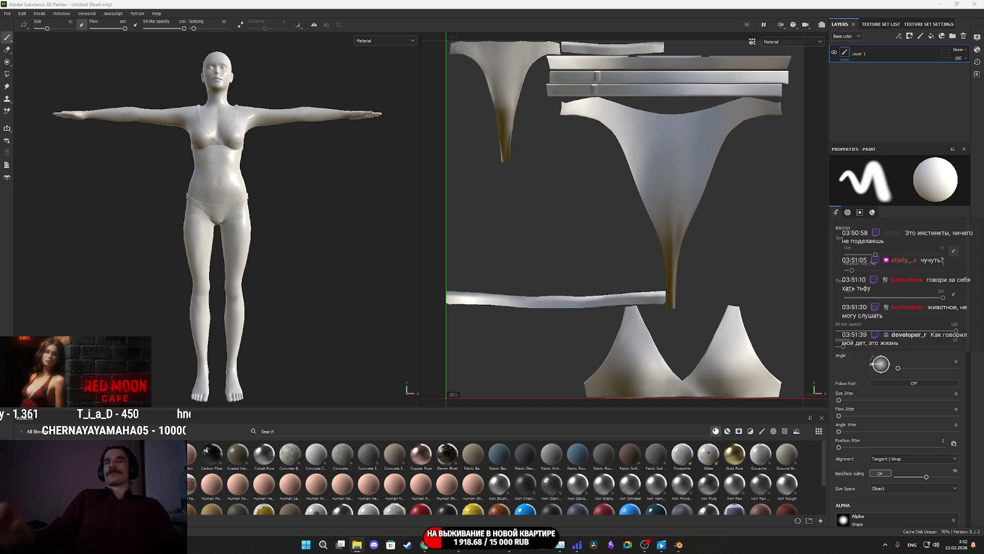
Import the two 4_meshes_Merge PNG images into the project as textures
scroll(642, 194, up, 1)
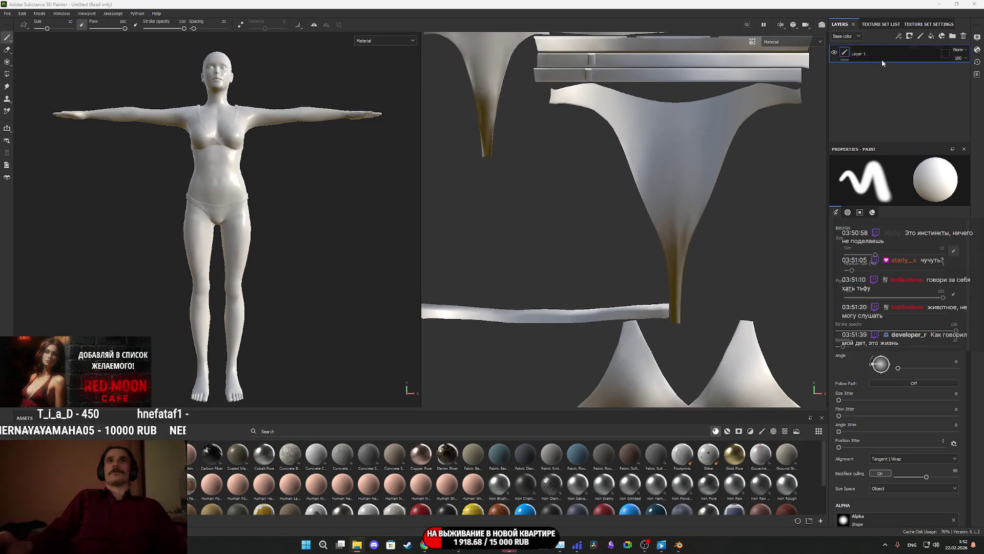
click(880, 26)
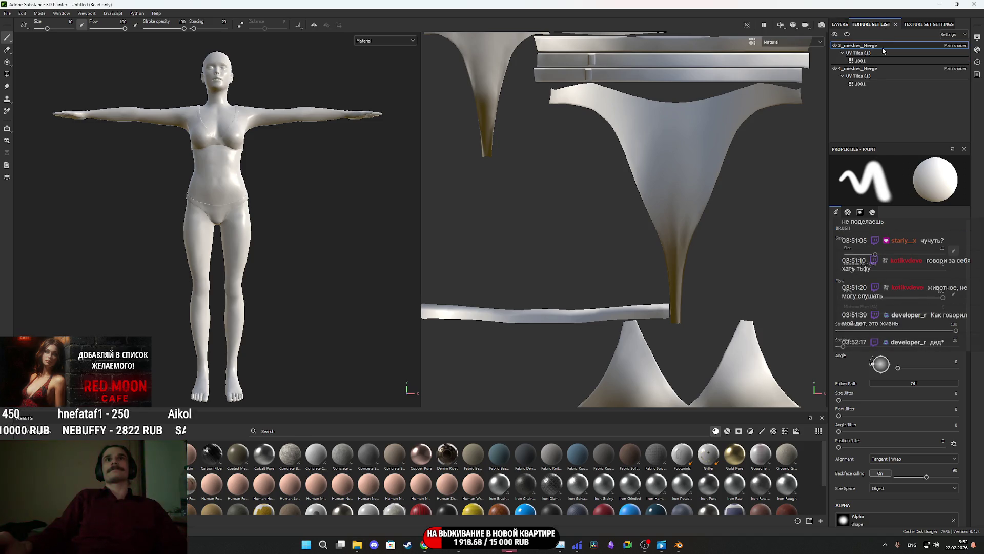
key(f)
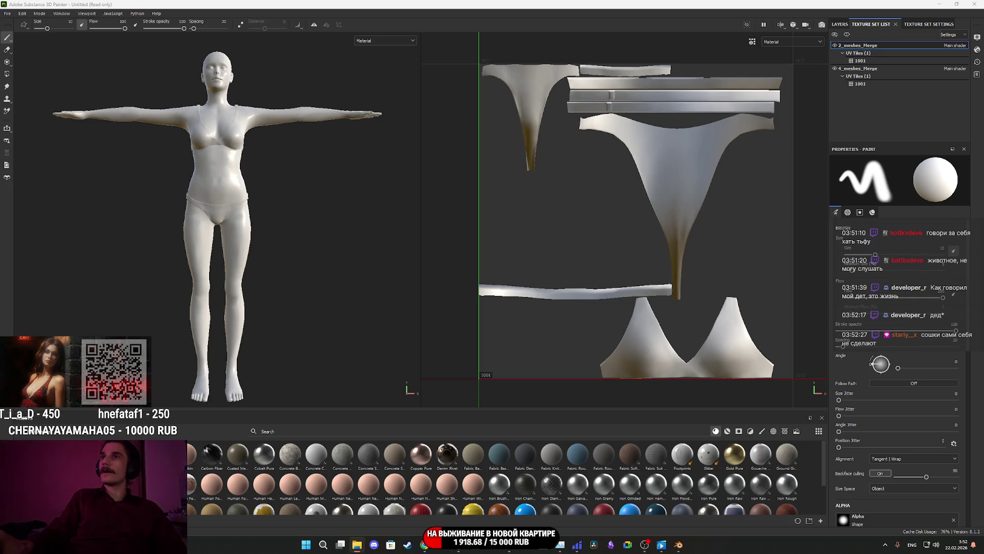
drag(983, 241, 596, 242)
click(590, 194)
click(607, 224)
click(590, 206)
click(607, 235)
click(590, 364)
click(587, 380)
click(548, 375)
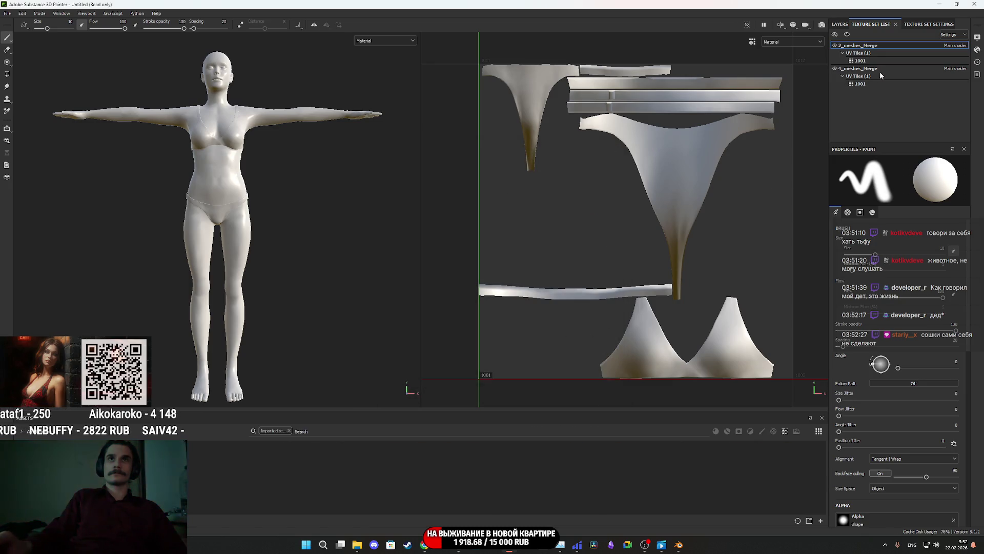
Select the 4_meshes_Merge texture set and delete its default Layer 1
click(855, 68)
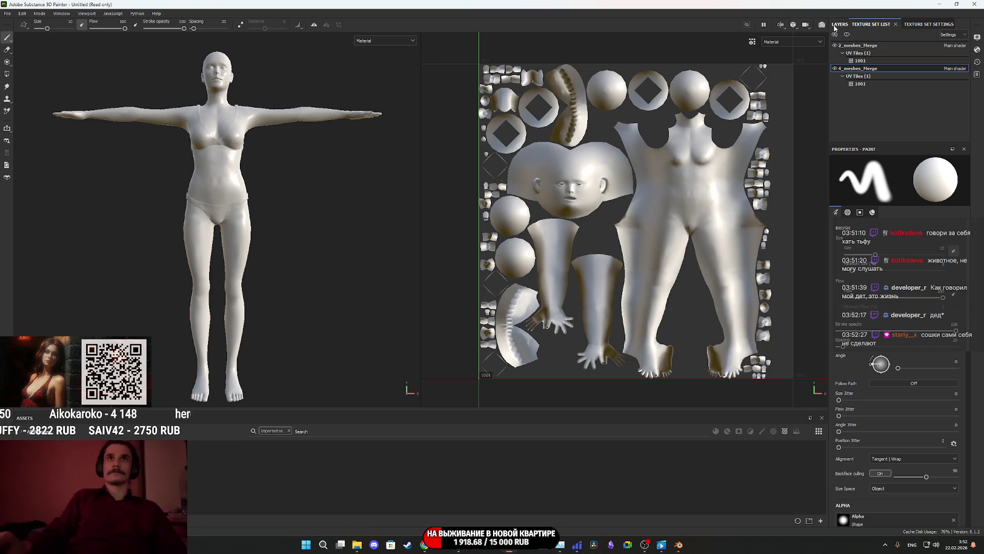
double_click(852, 62)
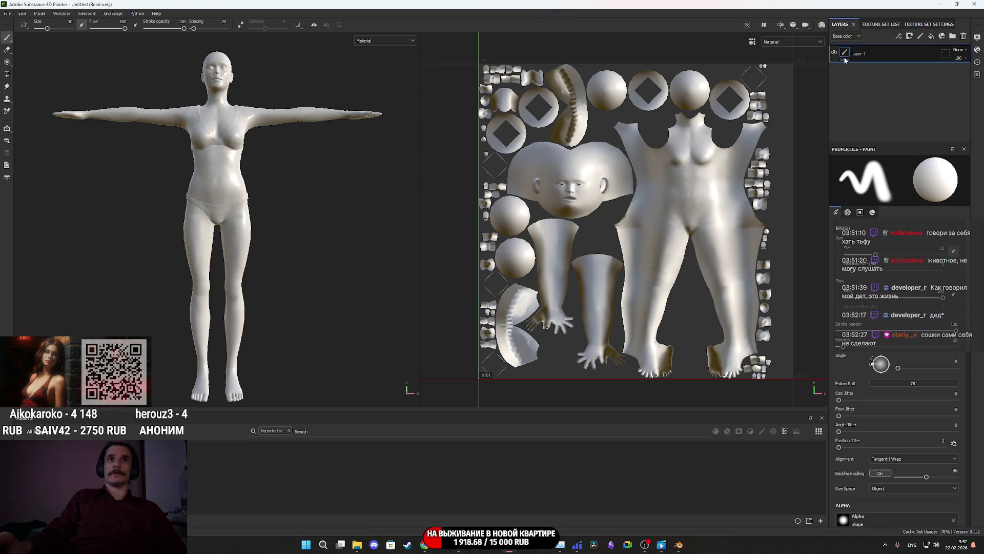
click(963, 38)
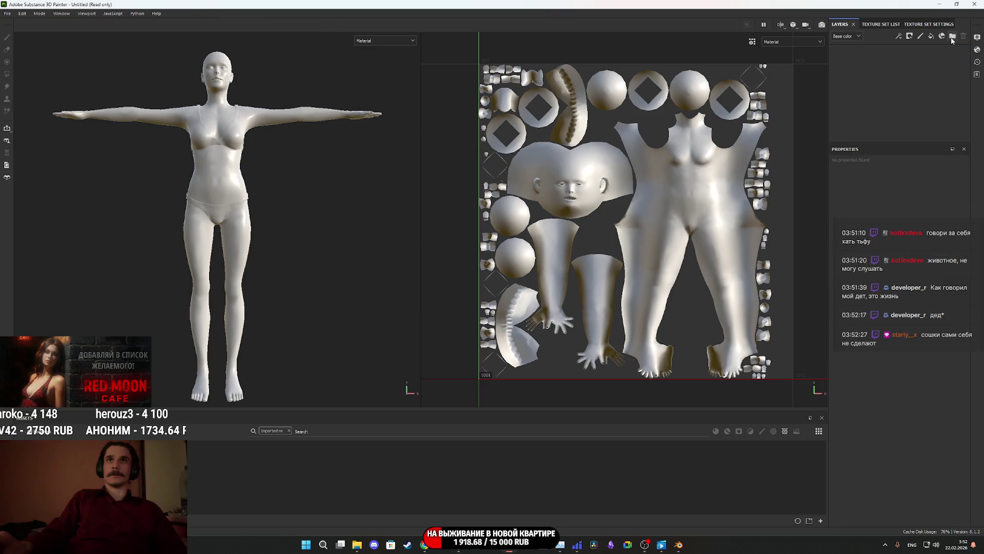
Add a fill layer with Merge Diffuse as base colour, Merge Normal as normal, height off, roughness 1
click(931, 36)
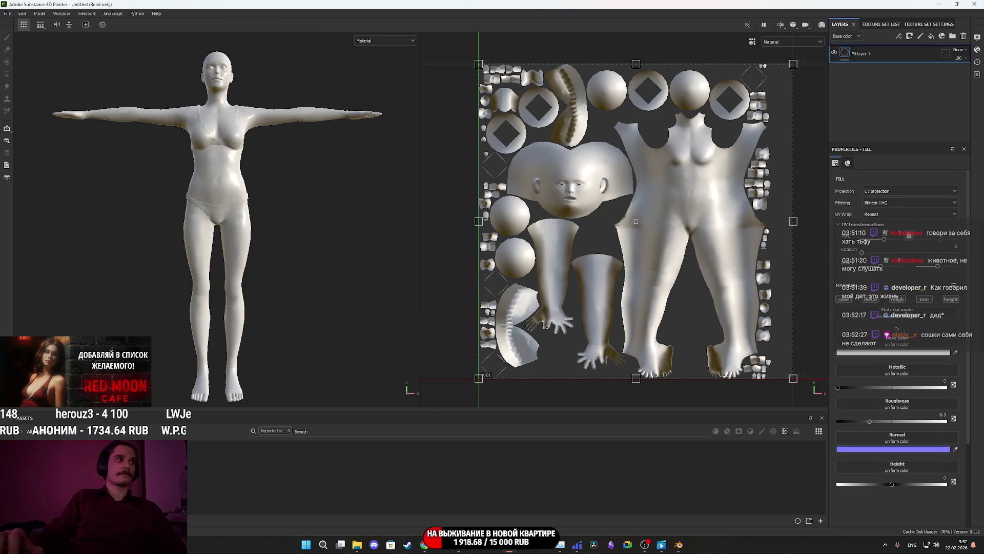
drag(901, 344, 902, 346)
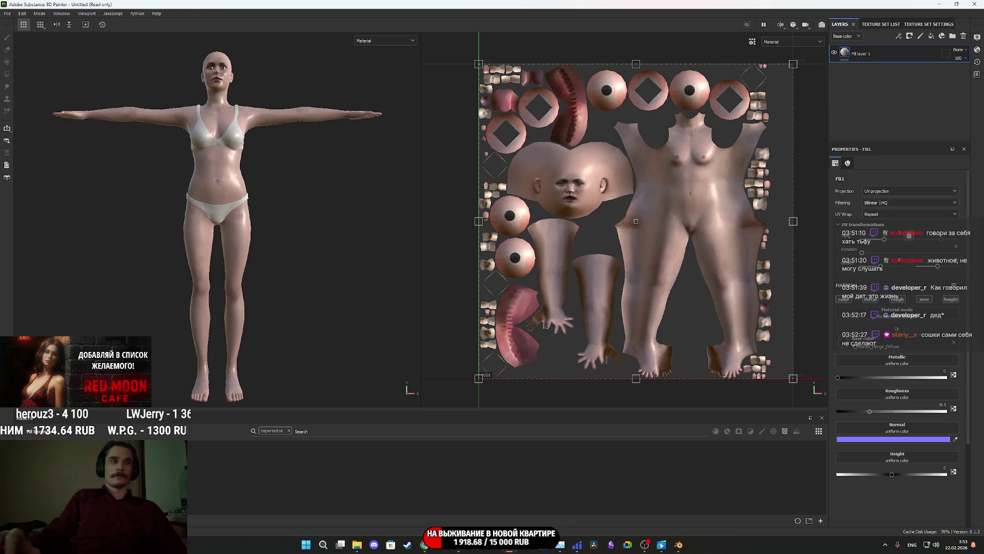
mouse_move(502, 401)
mouse_down()
mouse_move(922, 395)
mouse_move(920, 432)
mouse_move(898, 437)
mouse_up()
click(950, 300)
drag(870, 377, 946, 377)
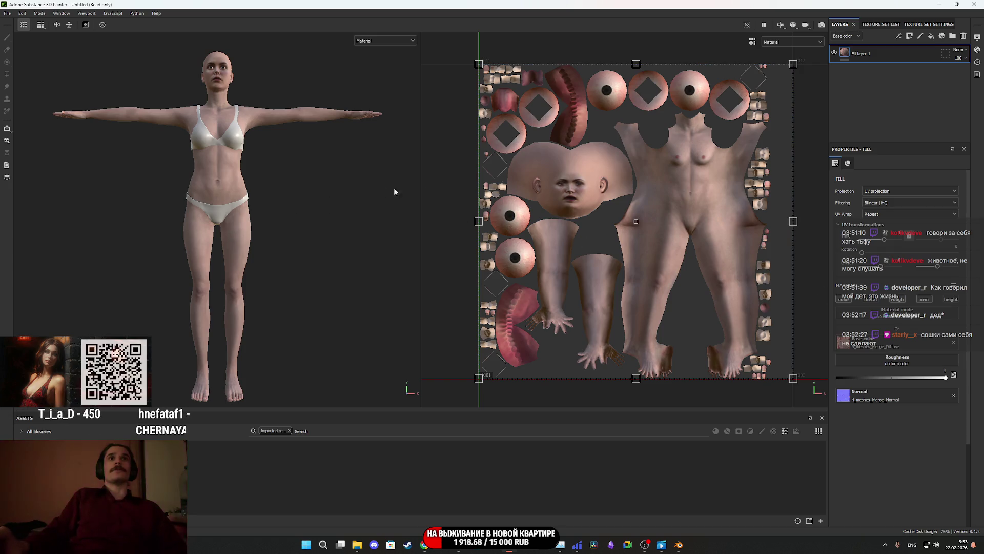
key(f)
drag(271, 157, 299, 306)
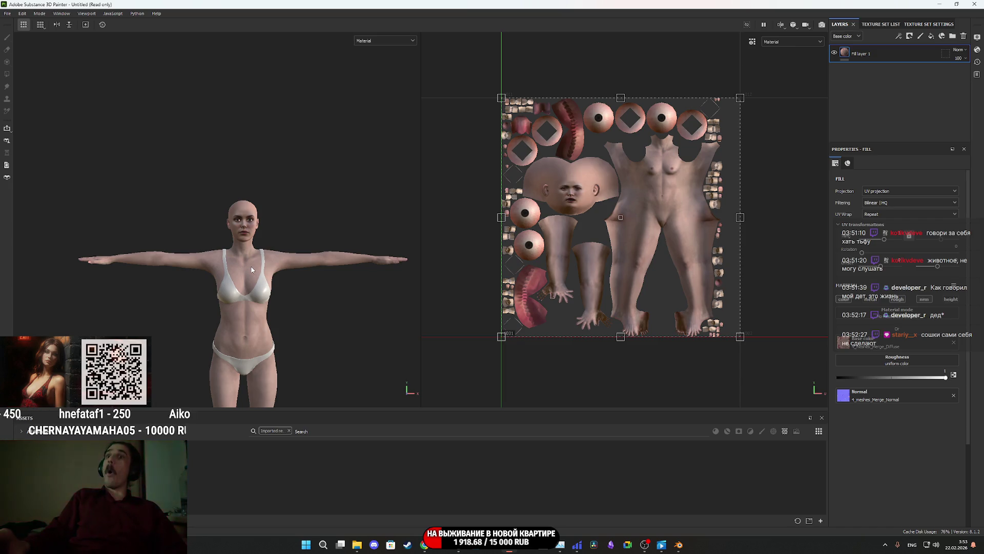
scroll(239, 264, up, 5)
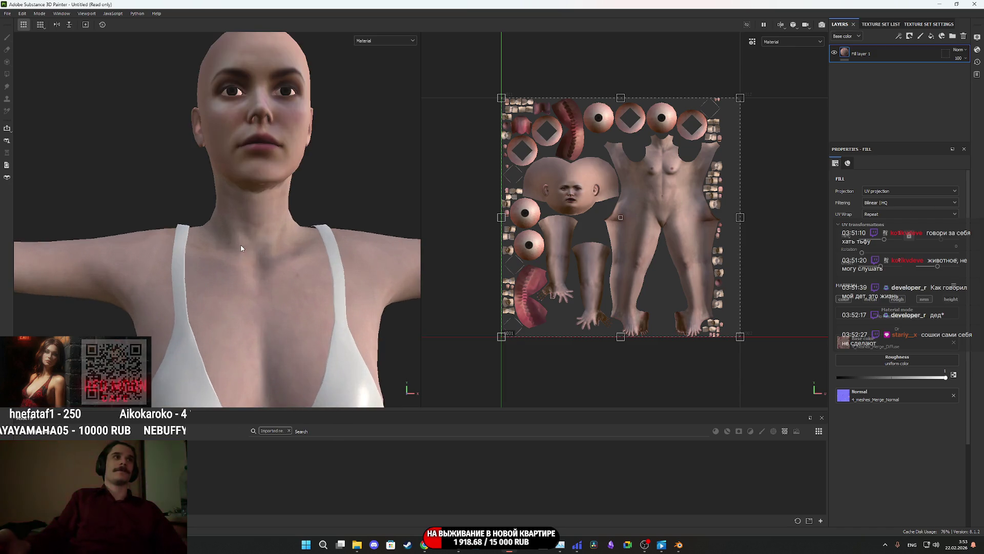
drag(241, 248, 239, 333)
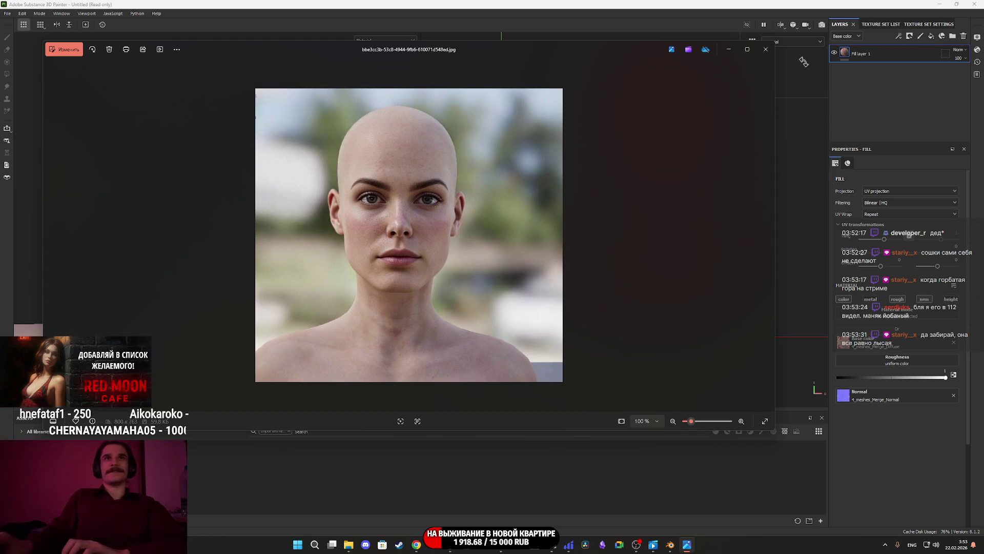
Close the reference photo and drag the face JPG onto the Assets shelf to import it
click(765, 51)
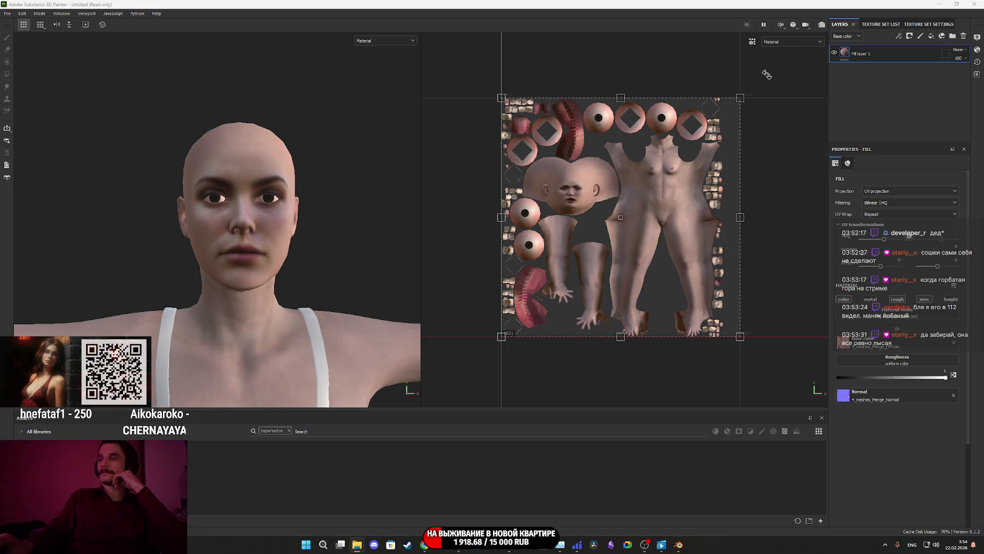
scroll(658, 183, down, 3)
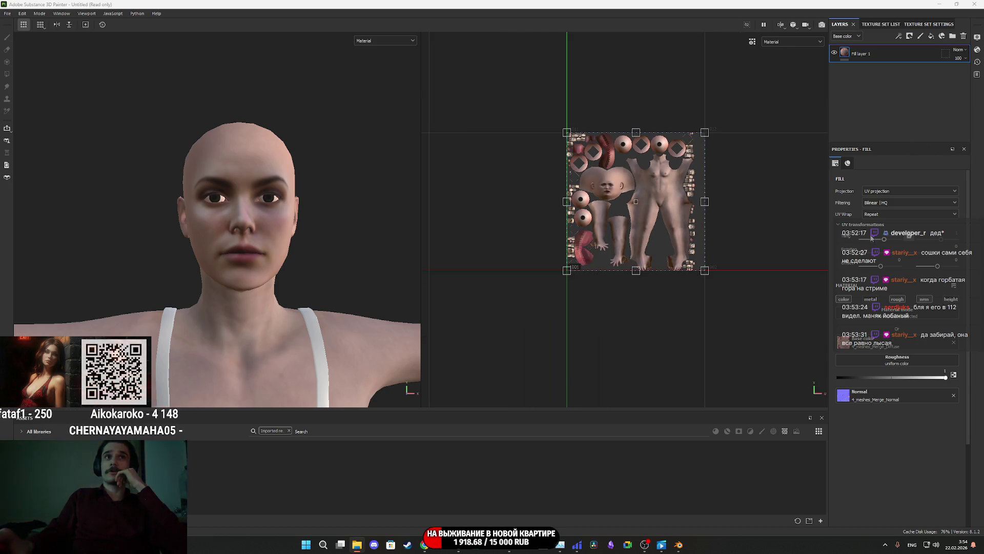
scroll(645, 208, down, 2)
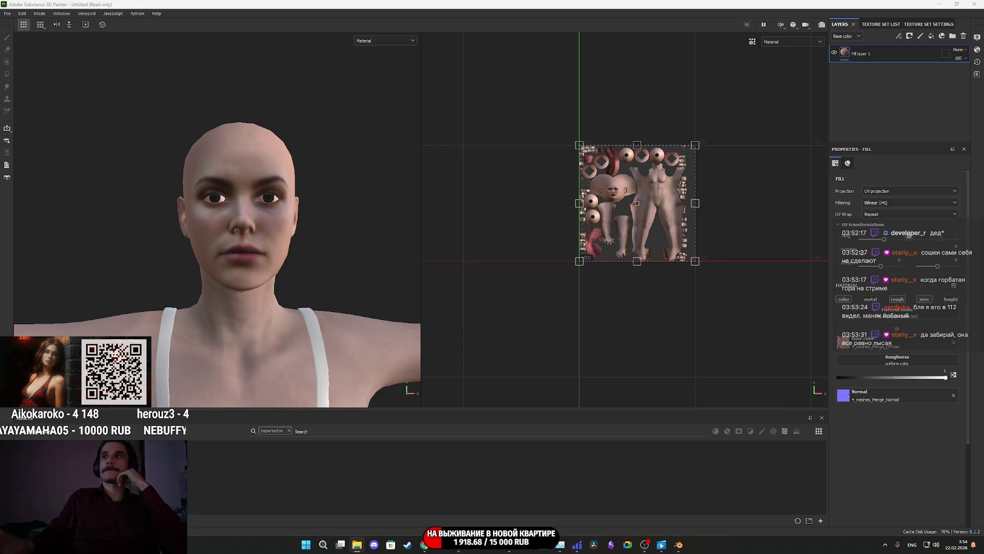
drag(287, 477, 260, 469)
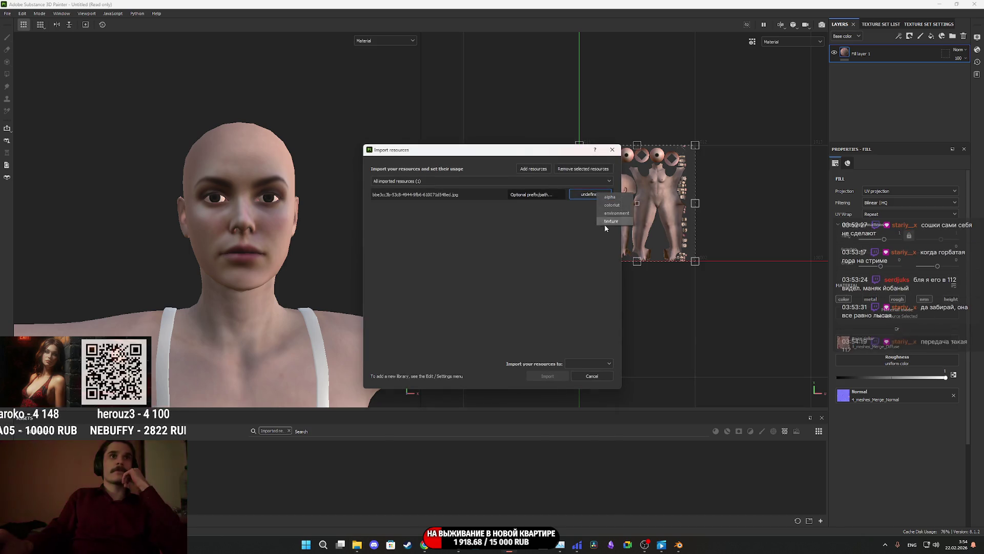
Import the face photo into the current Untitled project
click(592, 364)
click(590, 380)
click(591, 380)
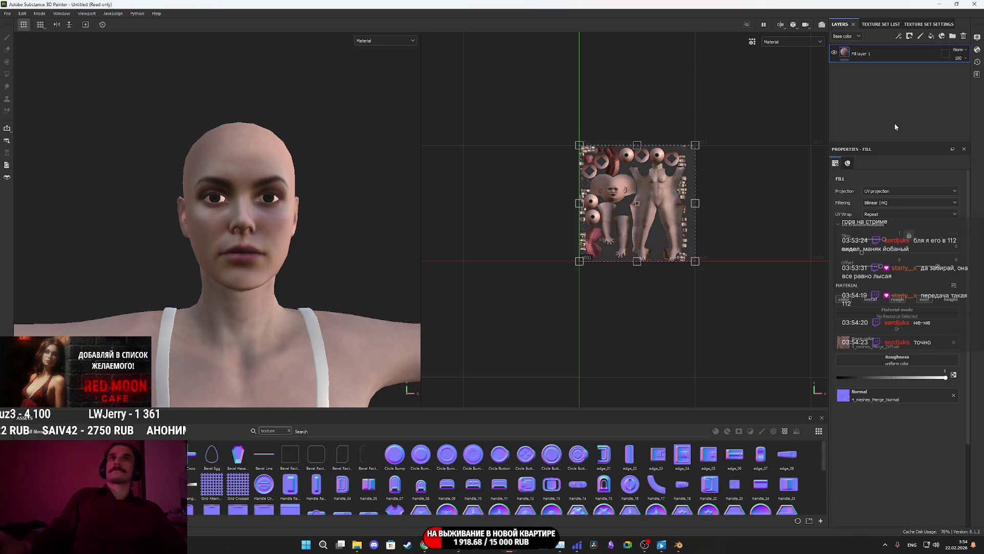
Add Fill layer 2 with metal, rough, normal and height off, using the face photo as base colour
click(931, 38)
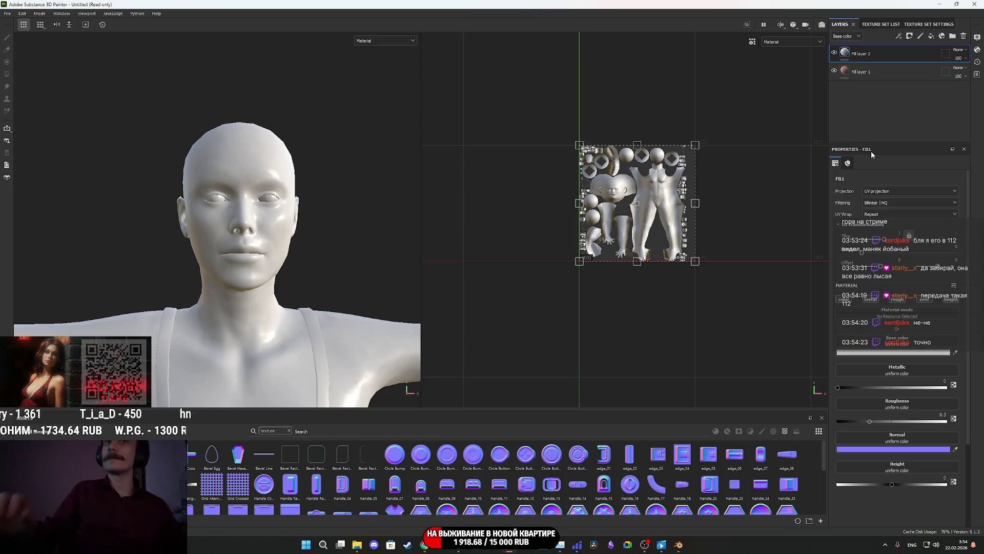
click(871, 299)
click(898, 299)
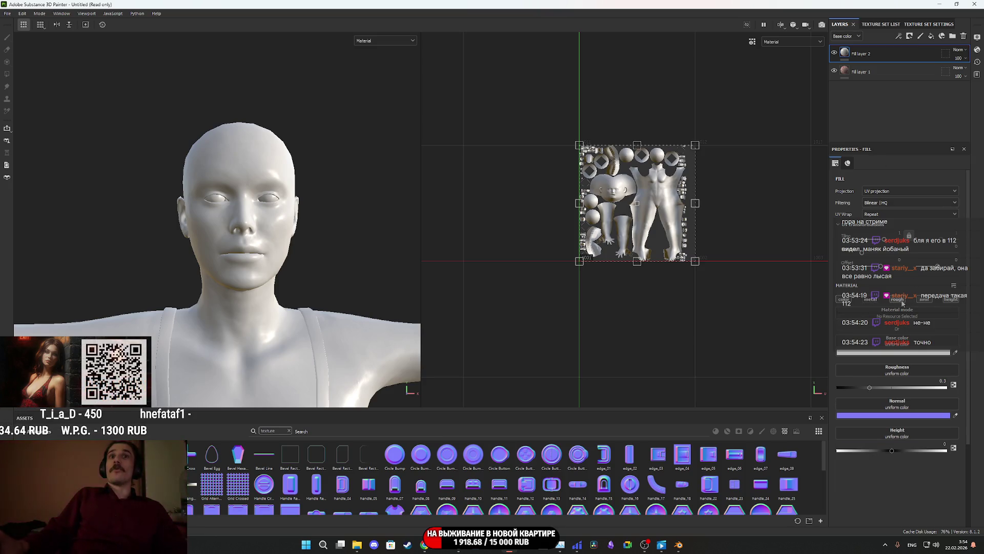
click(925, 299)
click(949, 301)
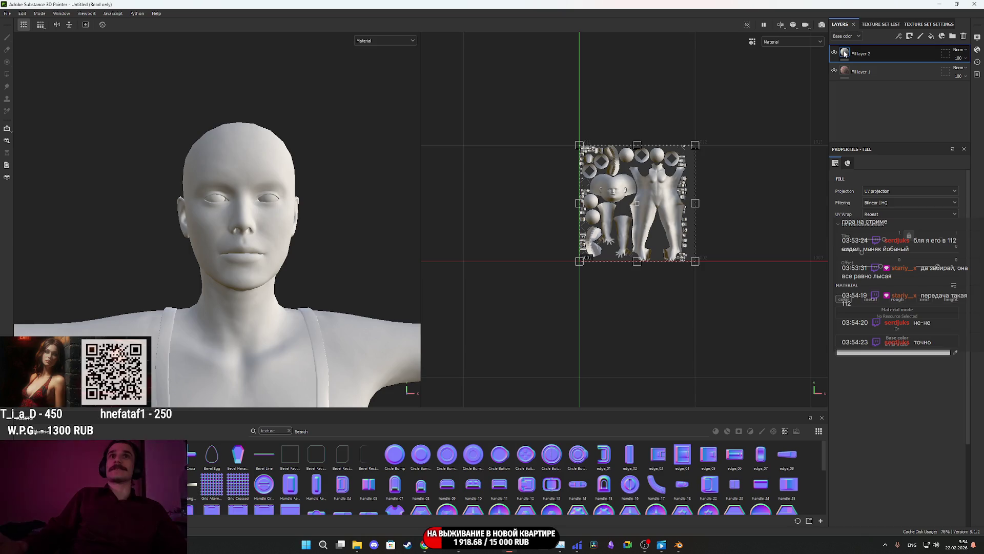
mouse_move(436, 451)
mouse_down()
mouse_move(863, 386)
mouse_move(890, 343)
mouse_up()
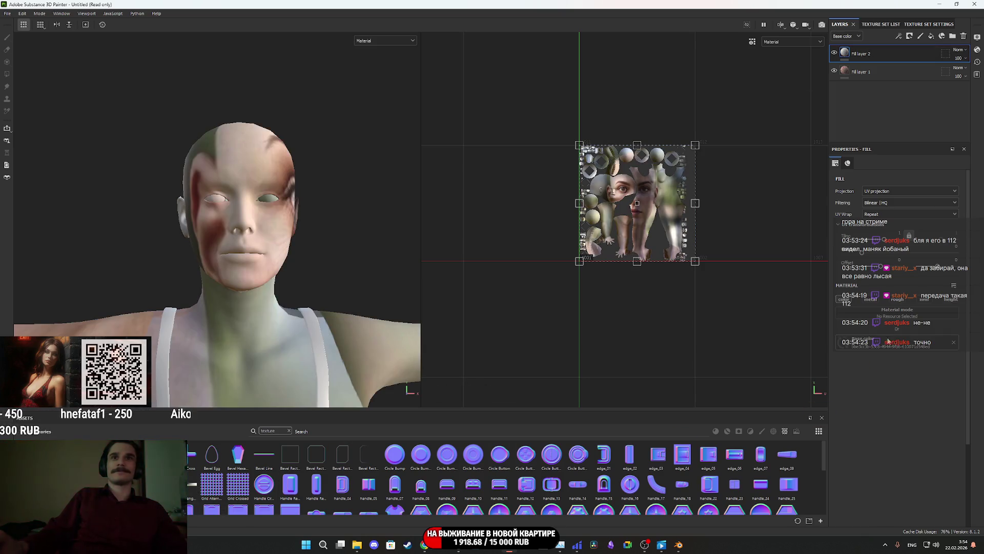
Set Fill layer 2's projection mode to Warp projection
right_click(845, 55)
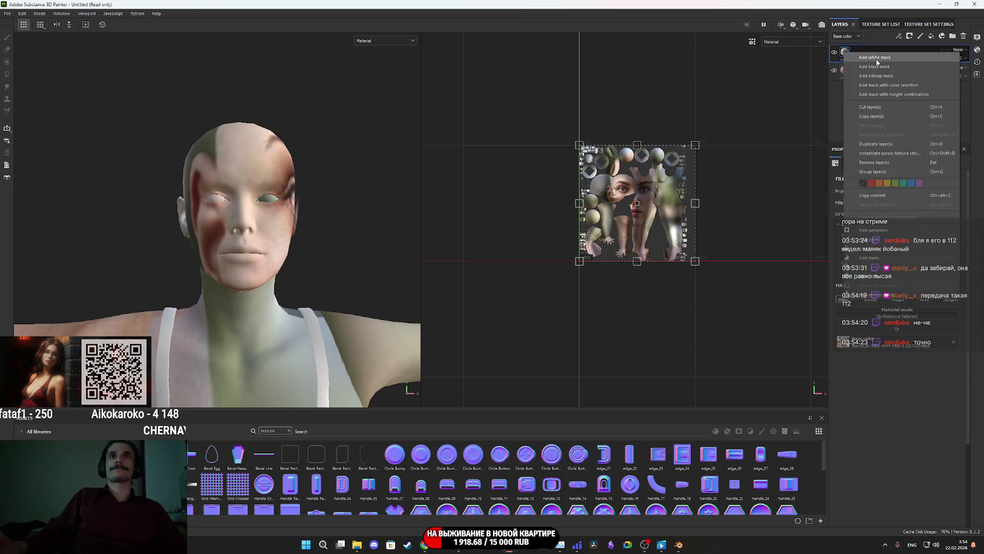
key(Escape)
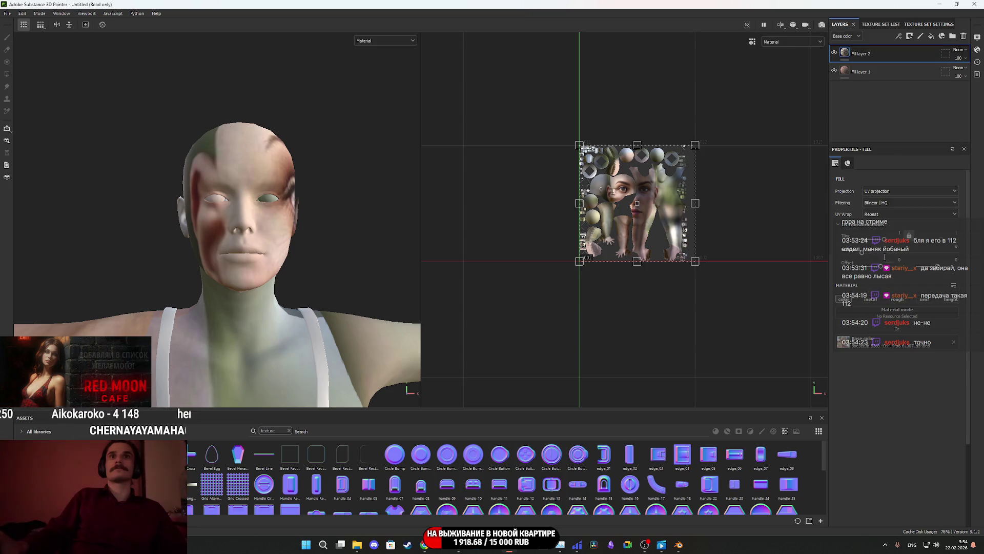
click(899, 189)
click(888, 250)
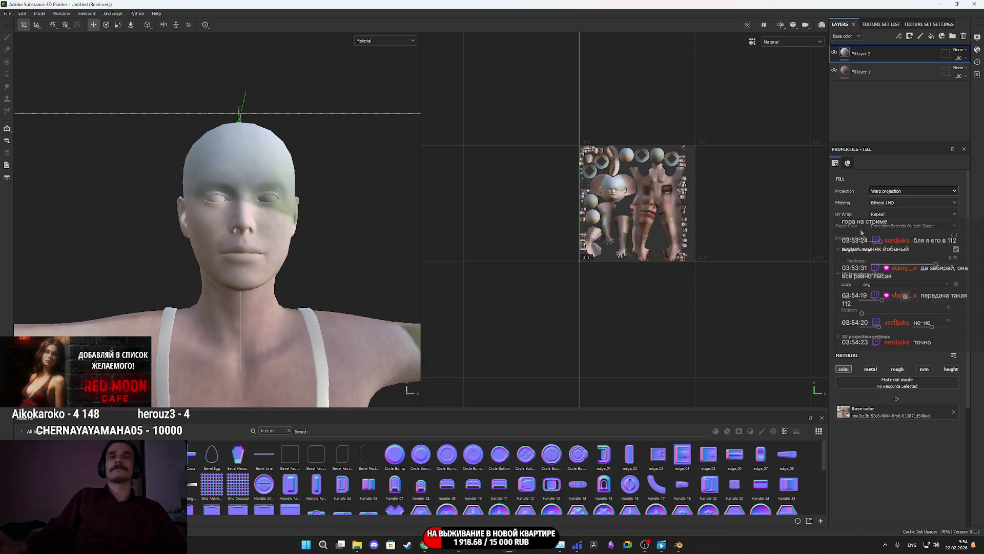
Move the face projection up onto the head, enlarge it, and set projection depth to 0.26
scroll(279, 235, down, 5)
mouse_move(302, 330)
mouse_down()
mouse_move(374, 331)
mouse_move(343, 327)
mouse_up()
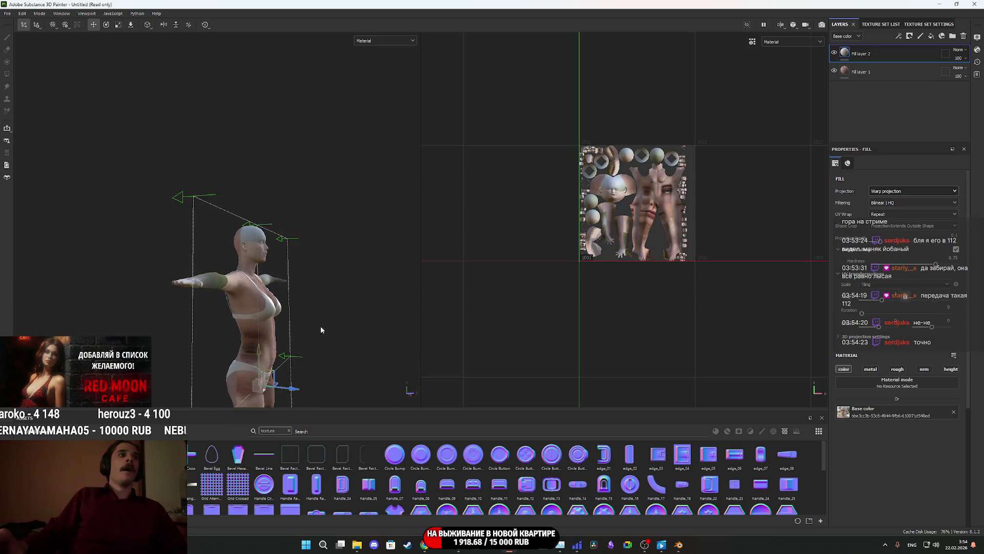
click(259, 347)
drag(259, 357, 285, 220)
scroll(290, 277, up, 5)
drag(294, 285, 243, 338)
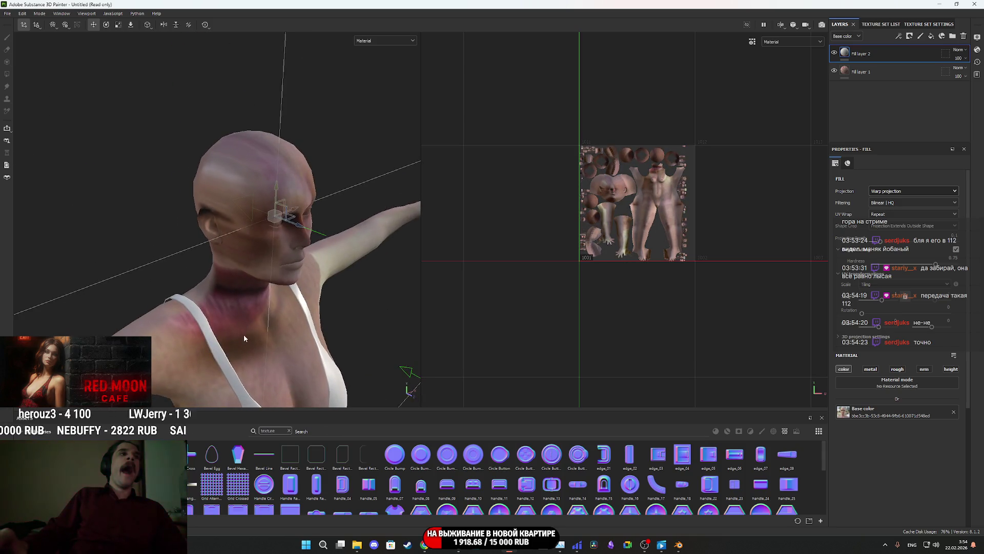
mouse_move(298, 232)
mouse_down()
mouse_move(328, 267)
mouse_move(392, 236)
mouse_move(349, 251)
mouse_move(329, 200)
mouse_up()
scroll(359, 257, up, 5)
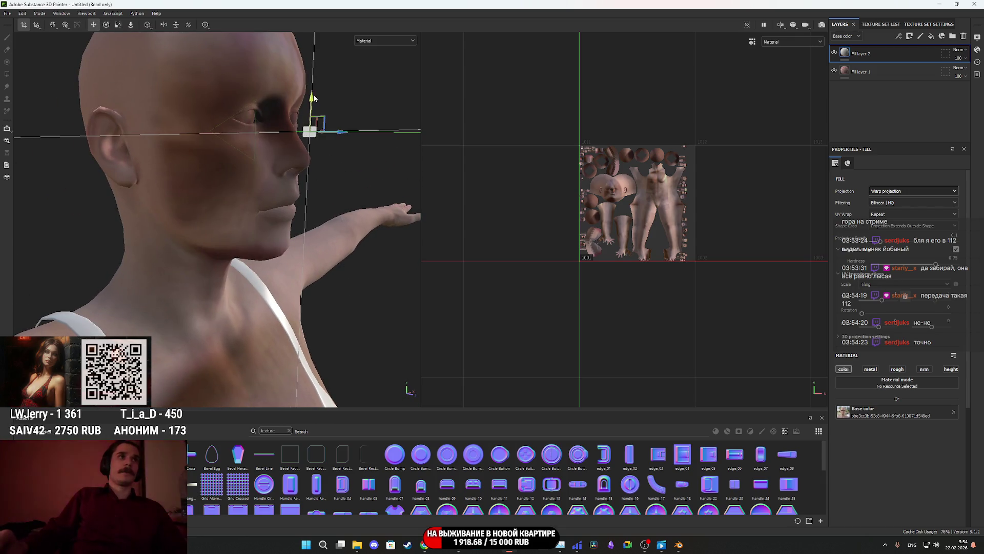
drag(313, 98, 272, 108)
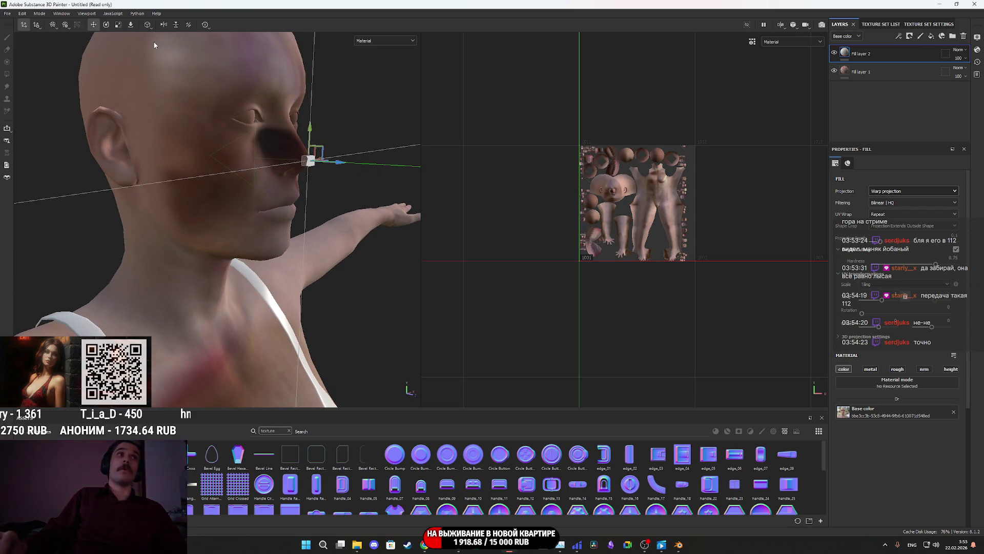
mouse_move(311, 164)
mouse_down()
mouse_move(195, 260)
mouse_move(206, 263)
mouse_up()
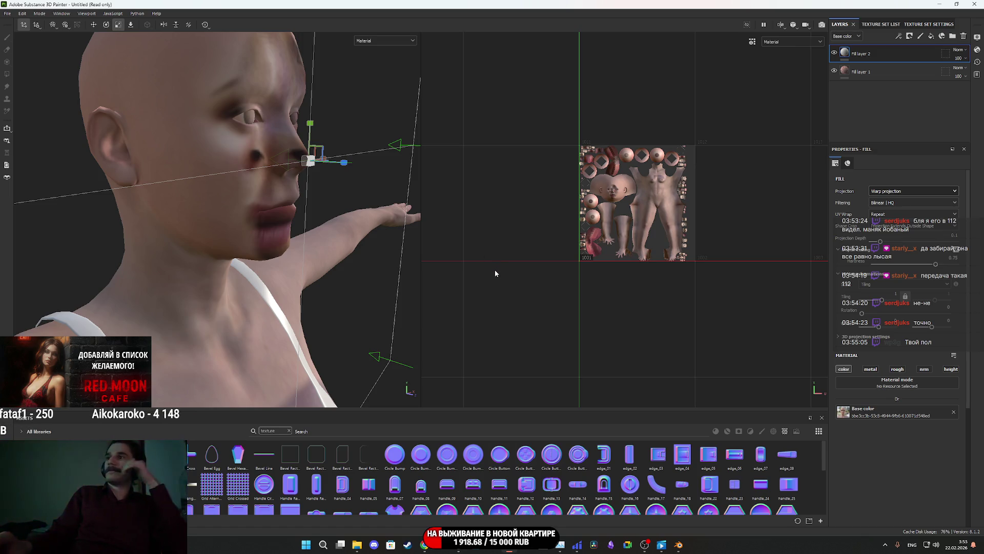
drag(882, 242, 895, 241)
Fine-tune the projected face's vertical position from a frontal view
drag(287, 231, 329, 241)
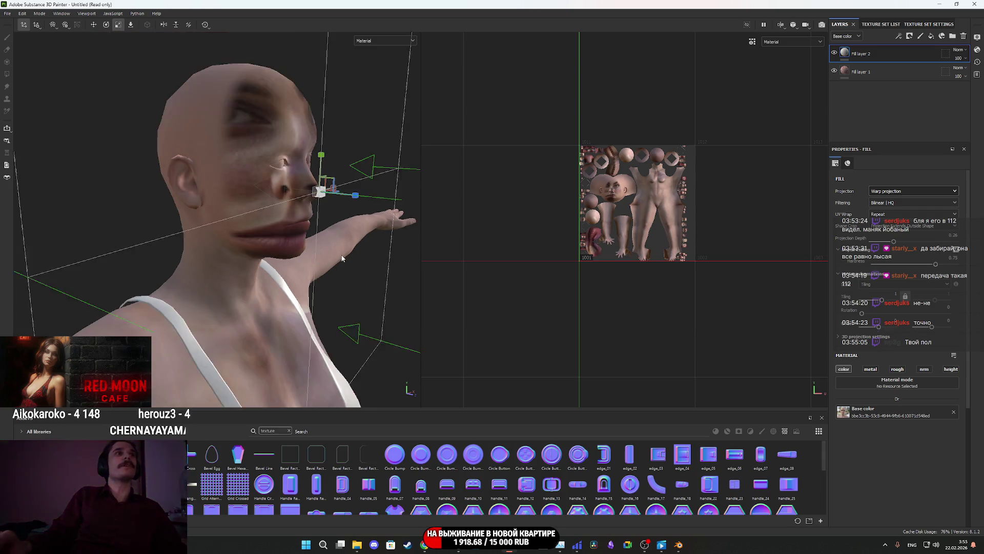
scroll(354, 271, down, 6)
scroll(354, 270, up, 3)
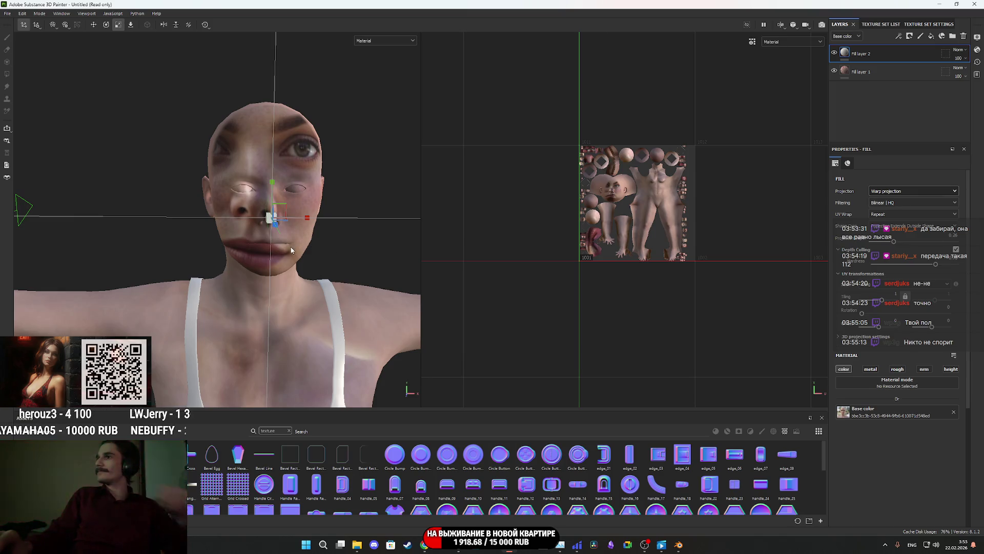
scroll(290, 257, up, 4)
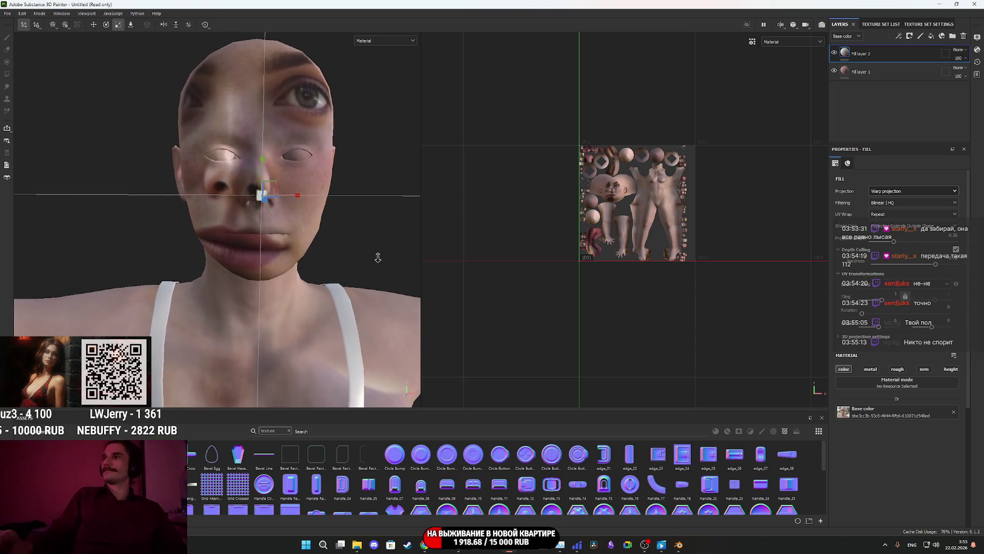
mouse_move(393, 266)
mouse_down()
mouse_move(369, 273)
mouse_move(281, 211)
mouse_up()
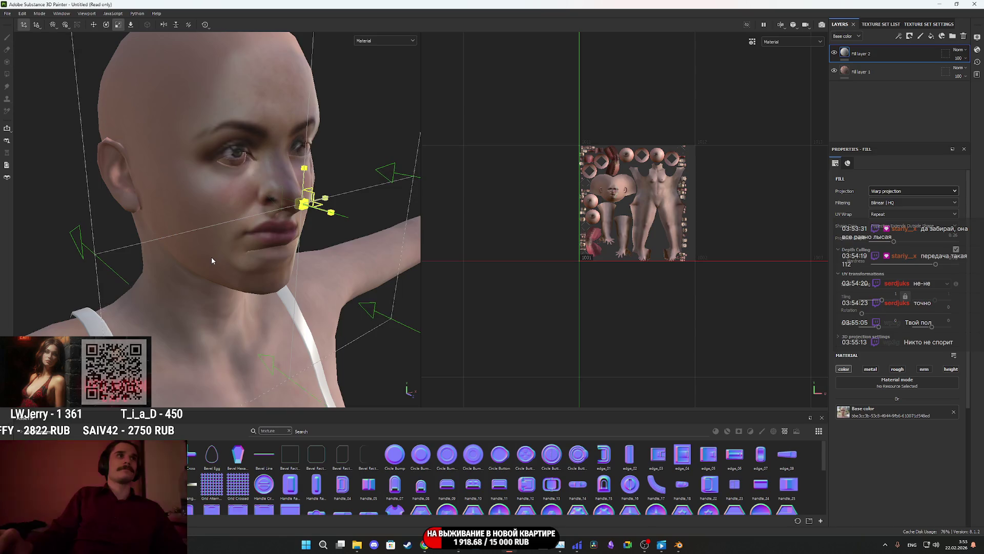
drag(251, 263, 205, 251)
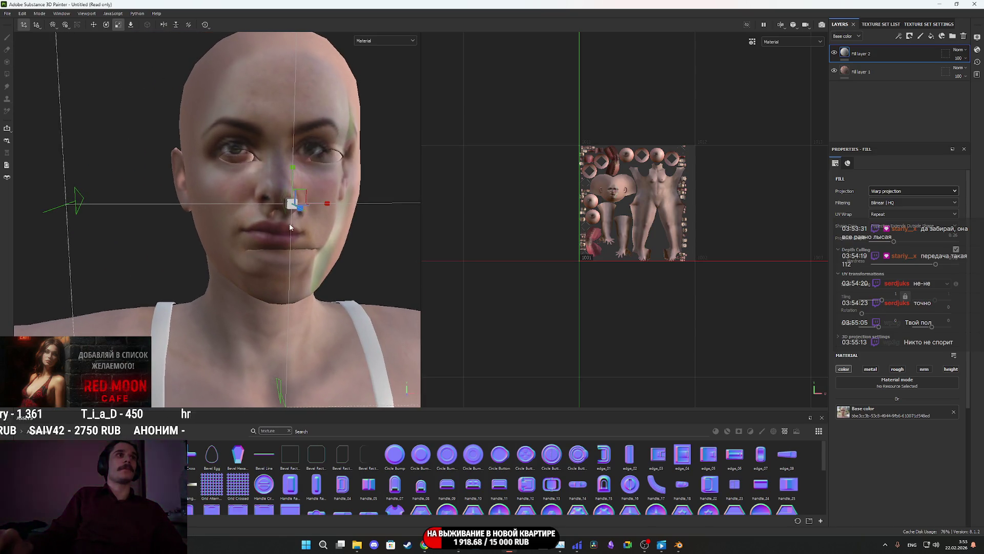
drag(289, 208, 290, 213)
mouse_move(292, 177)
mouse_down()
mouse_move(338, 215)
mouse_move(308, 226)
mouse_move(334, 241)
mouse_move(318, 245)
mouse_move(310, 220)
mouse_up()
drag(291, 178, 292, 177)
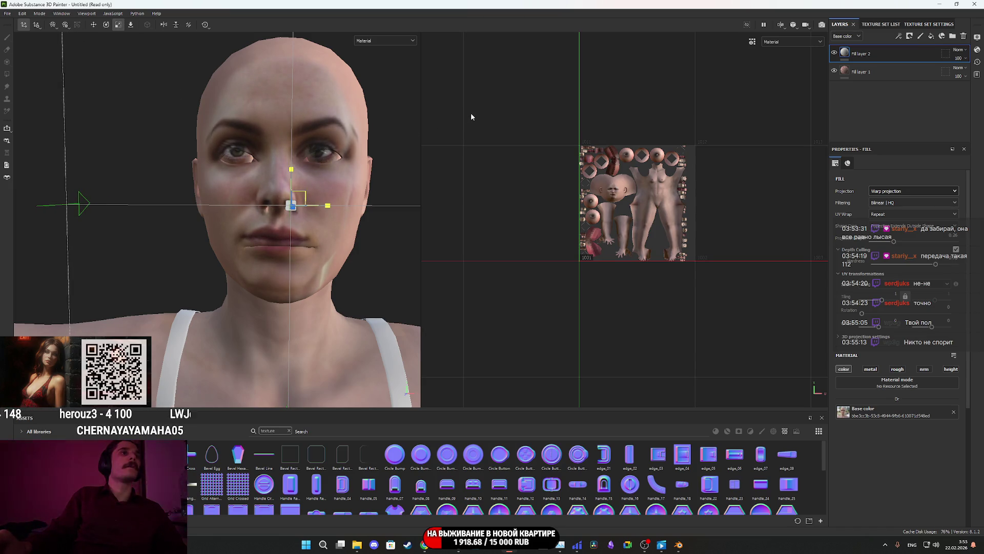
With the move gizmo, shift the projected face slightly right and down
key(w)
drag(325, 206, 329, 206)
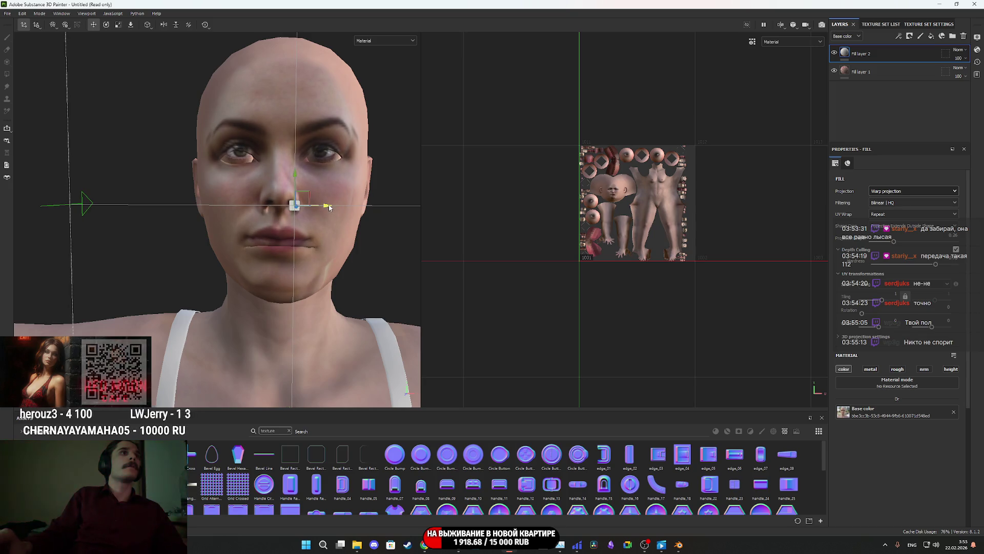
drag(296, 177, 298, 182)
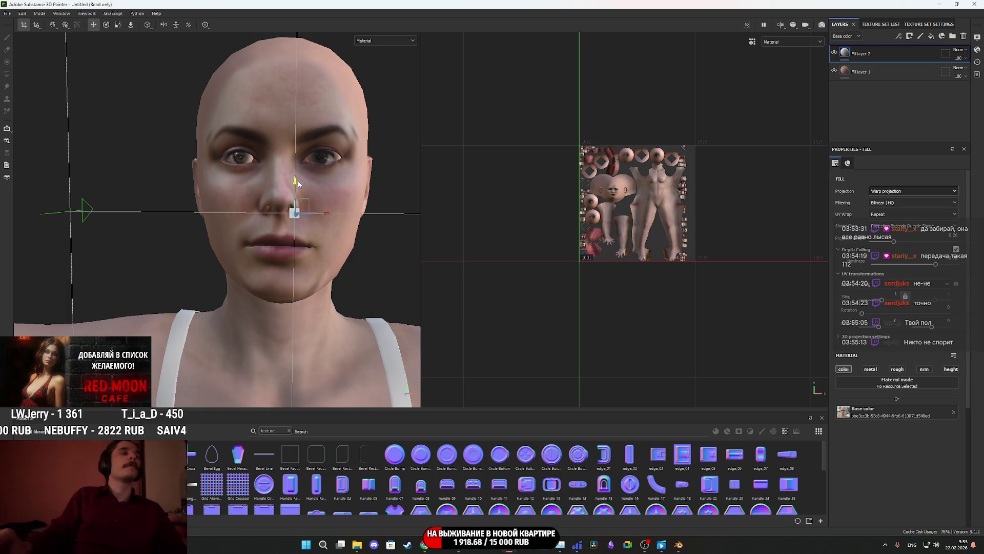
mouse_move(266, 170)
mouse_down()
mouse_move(353, 266)
mouse_move(336, 237)
mouse_up()
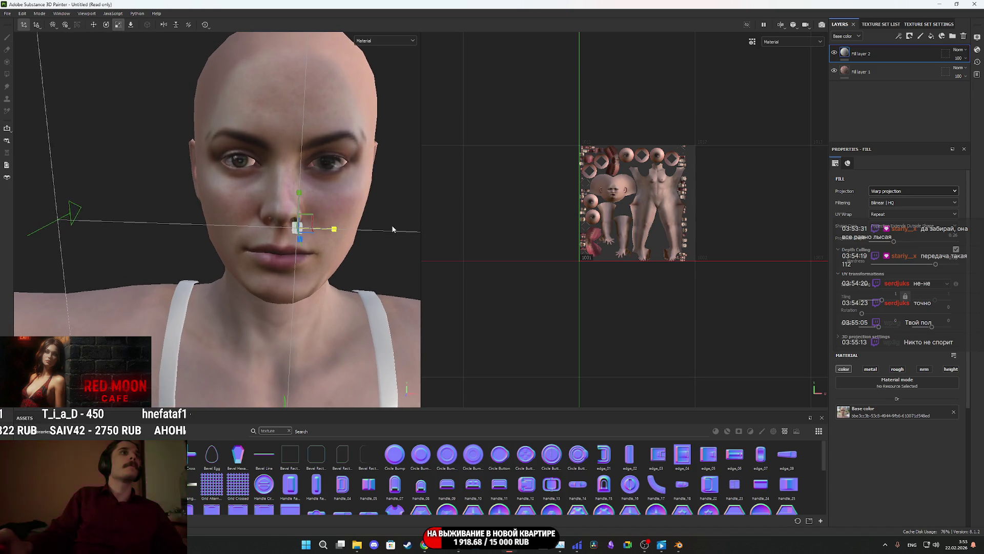
mouse_move(369, 240)
mouse_down()
mouse_move(378, 222)
mouse_move(336, 194)
mouse_up()
key(e)
key(w)
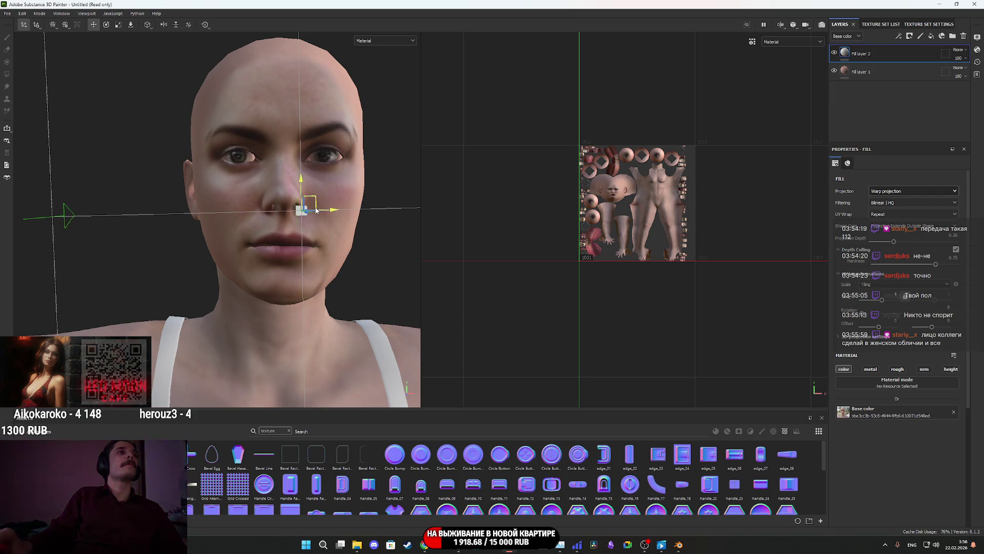
drag(333, 212, 350, 242)
Show only Base color in the views and raise the projection depth to 0.36
click(370, 42)
click(378, 76)
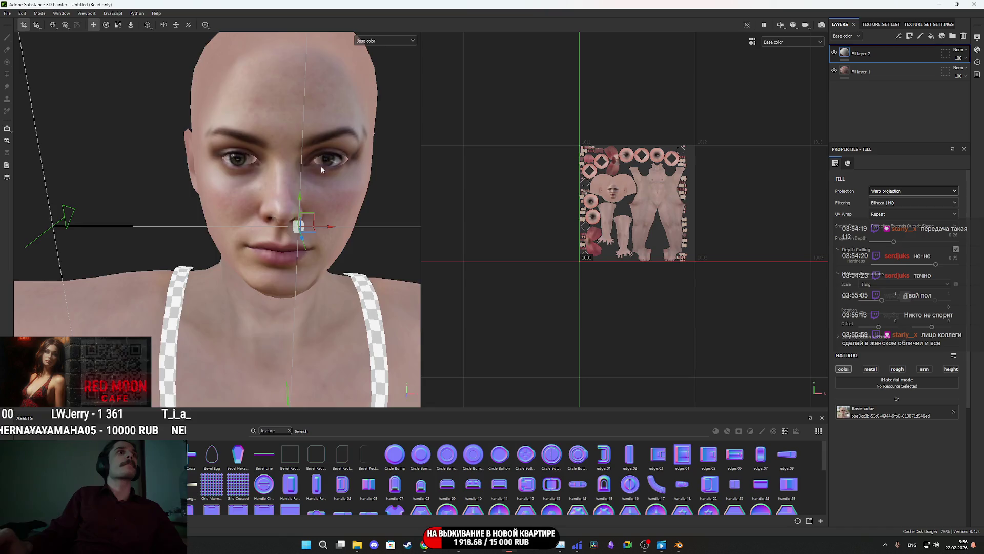
mouse_move(323, 153)
mouse_down()
mouse_move(277, 188)
mouse_move(278, 213)
mouse_up()
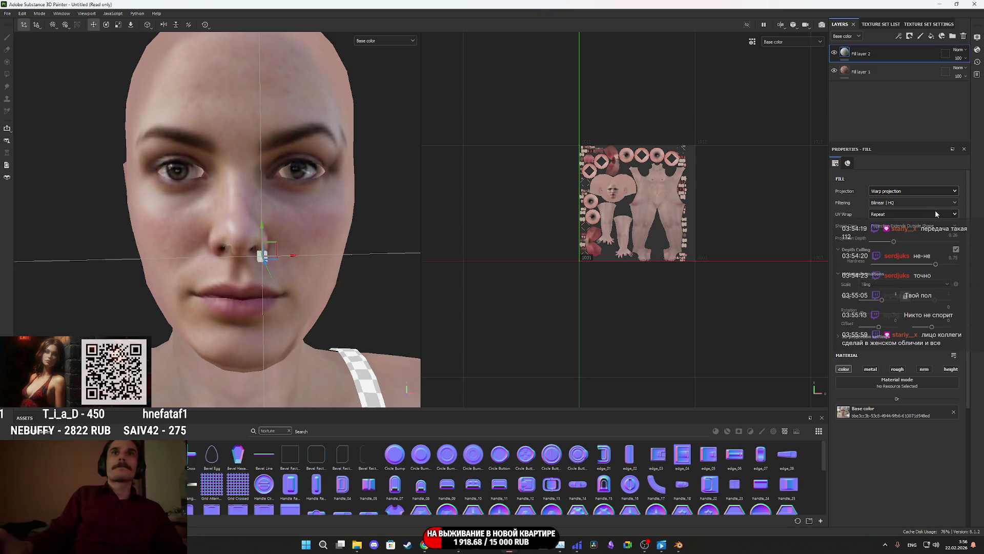
drag(893, 245, 904, 243)
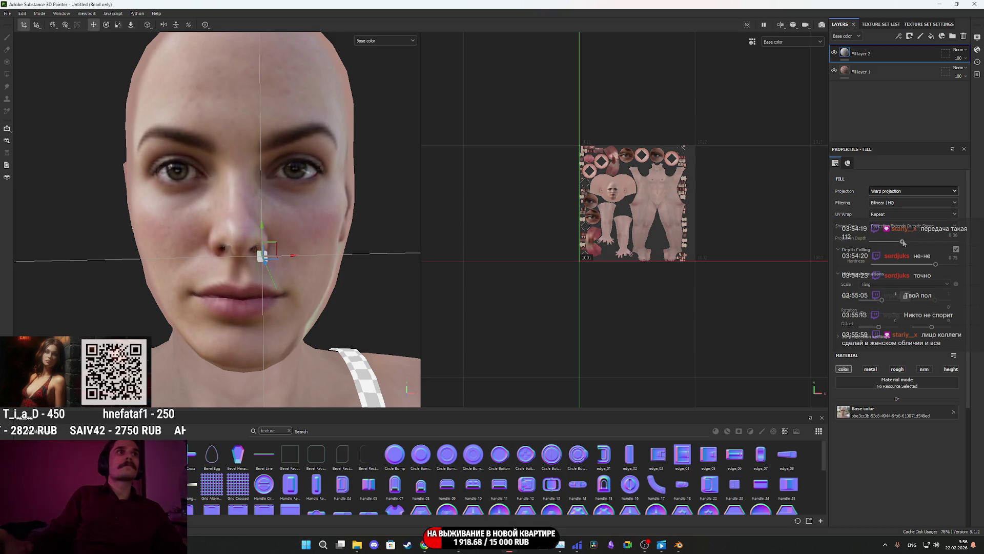
mouse_move(400, 211)
mouse_down()
mouse_move(333, 205)
mouse_move(369, 202)
mouse_move(308, 225)
mouse_move(256, 219)
mouse_move(326, 215)
mouse_move(316, 220)
mouse_up()
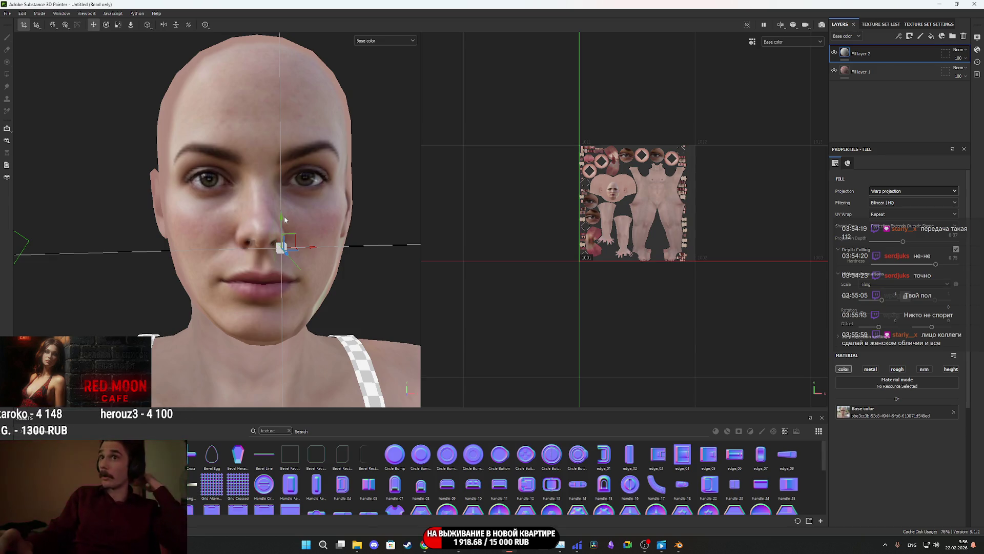
mouse_move(339, 237)
mouse_down()
mouse_move(314, 236)
mouse_move(442, 263)
mouse_move(430, 241)
mouse_move(327, 235)
mouse_up()
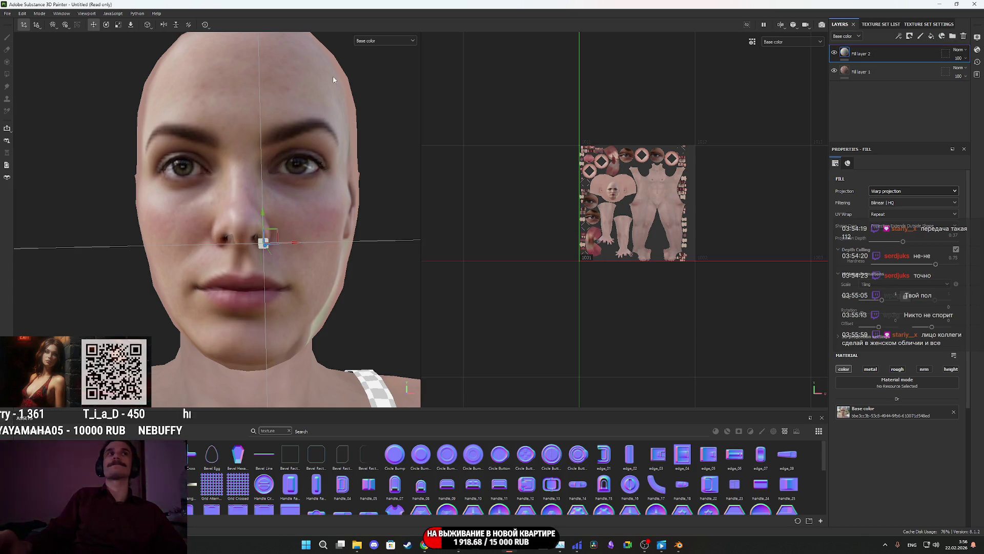
Realign the projected face sideways and vertically, return to Material view, and hide Fill layer 2
click(118, 25)
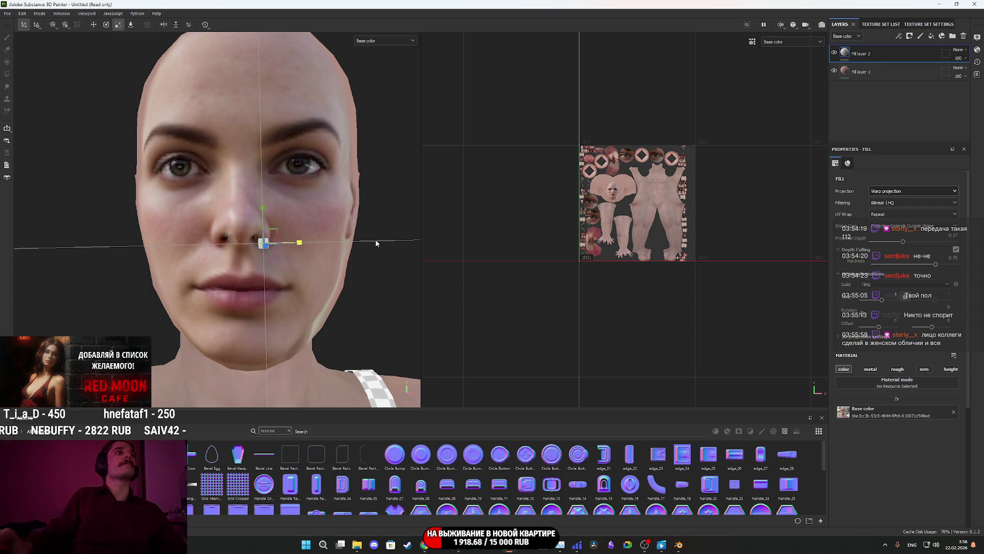
drag(294, 247, 305, 249)
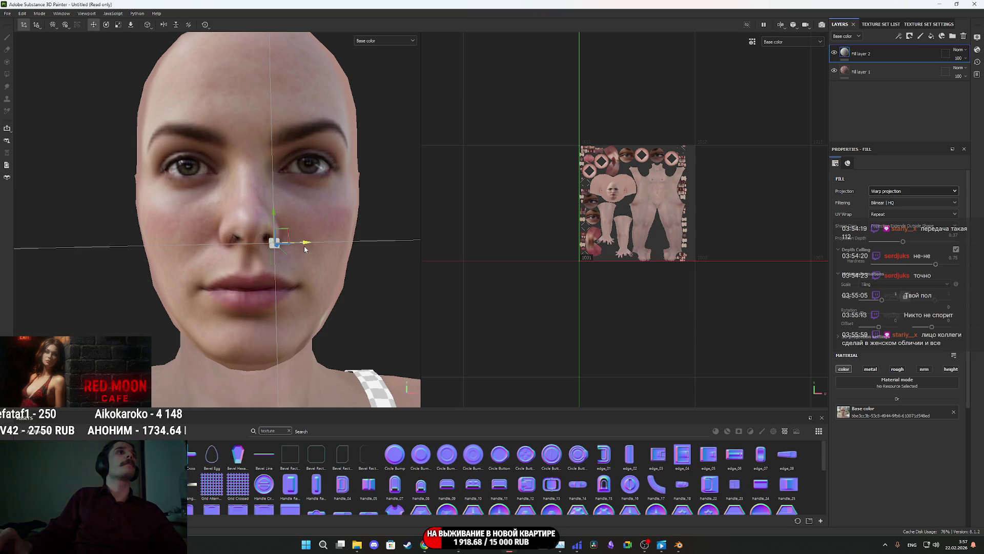
mouse_move(275, 212)
mouse_down()
mouse_move(328, 205)
mouse_move(303, 207)
mouse_move(322, 179)
mouse_move(297, 172)
mouse_move(345, 244)
mouse_move(320, 178)
mouse_move(179, 202)
mouse_move(287, 208)
mouse_move(108, 204)
mouse_move(354, 213)
mouse_up()
click(369, 41)
click(379, 60)
scroll(321, 178, down, 3)
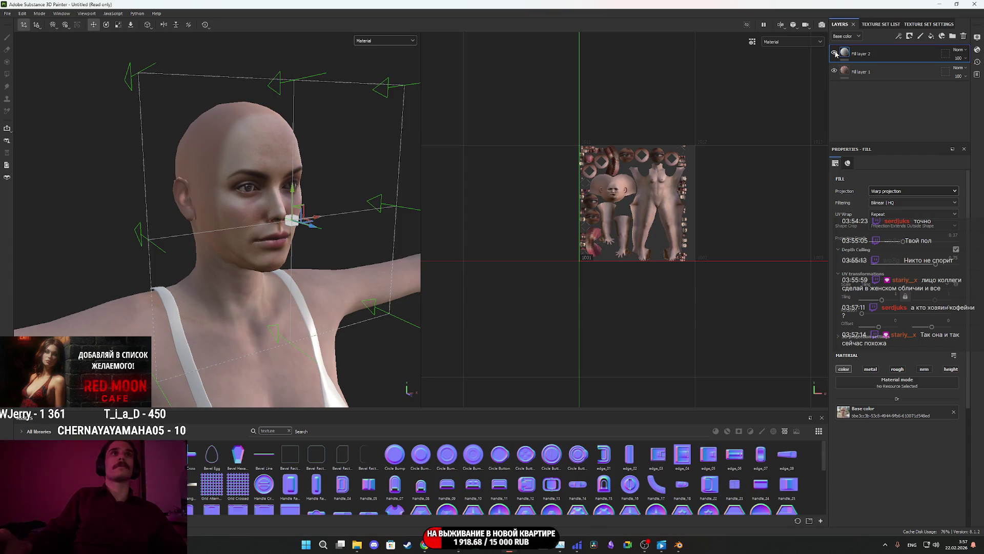
click(835, 53)
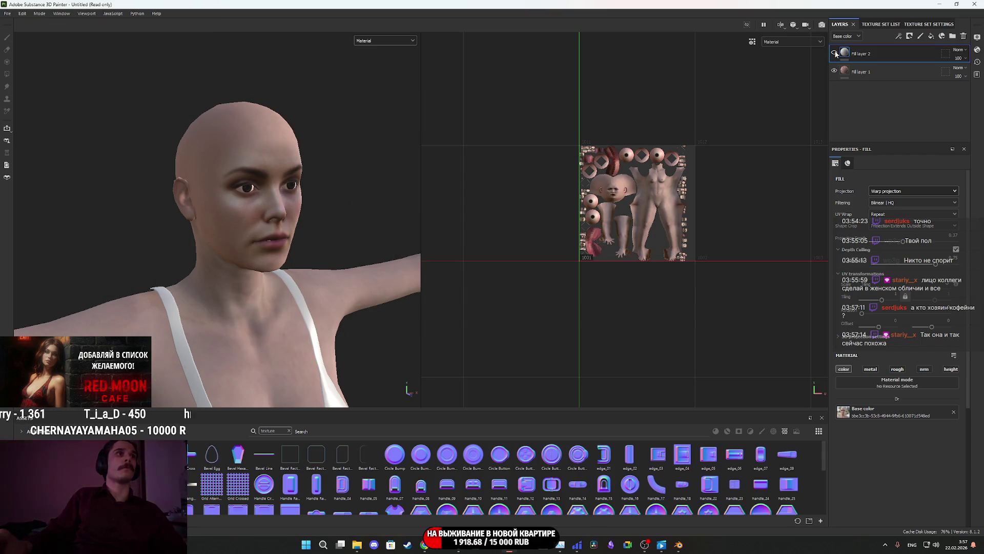
Toggle Fill layer 2's visibility repeatedly to compare the head, ending with it shown
click(834, 54)
drag(329, 184, 236, 188)
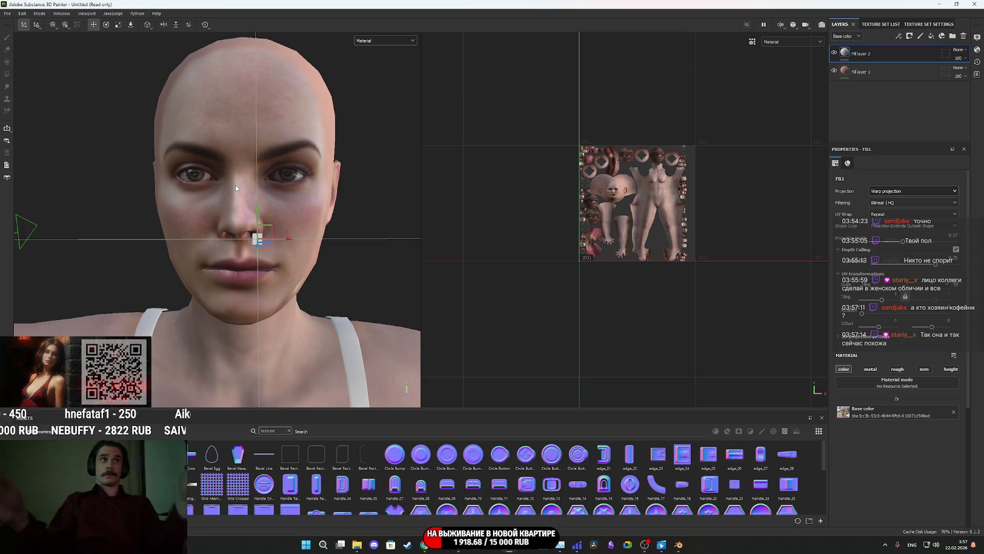
click(834, 53)
click(835, 53)
click(834, 53)
click(834, 53)
click(835, 53)
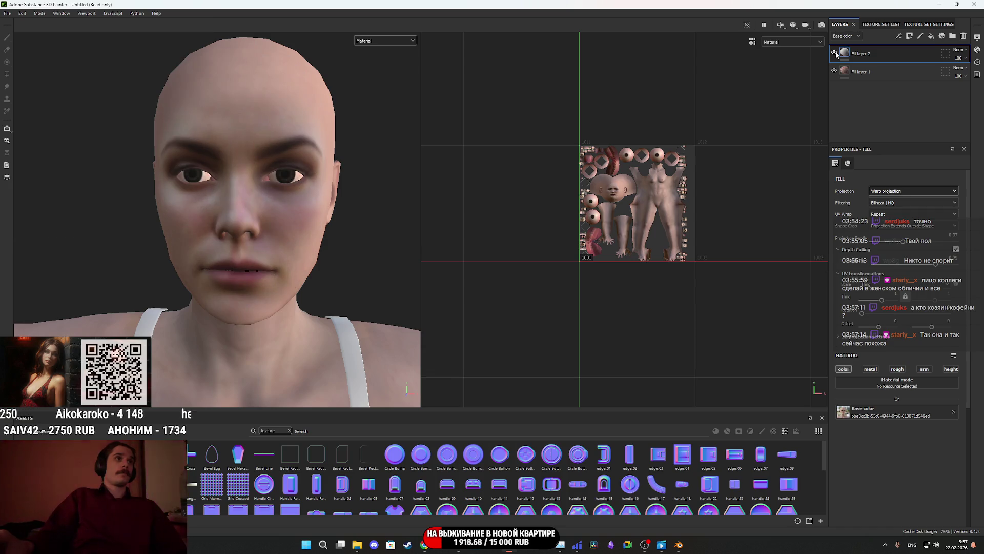
click(835, 54)
drag(313, 211, 308, 188)
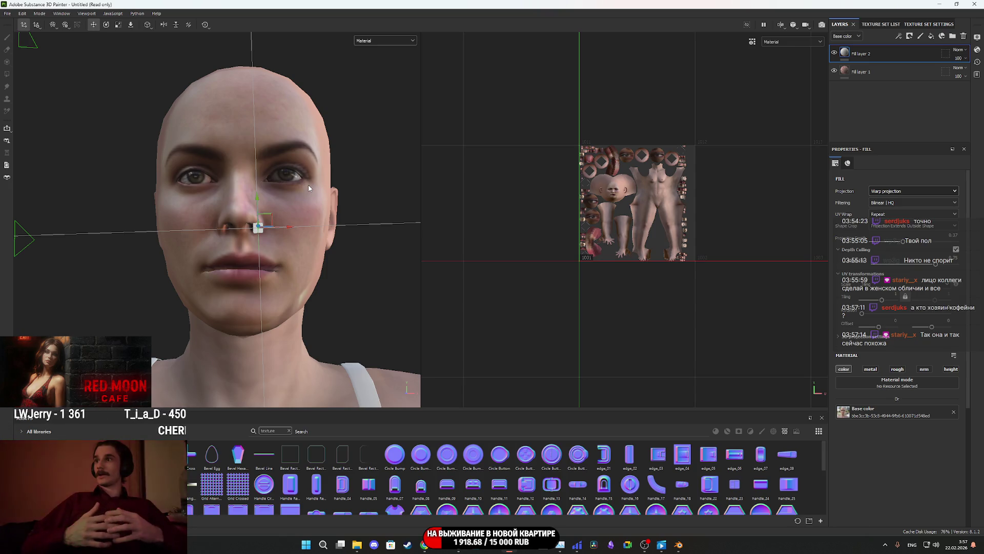
click(838, 53)
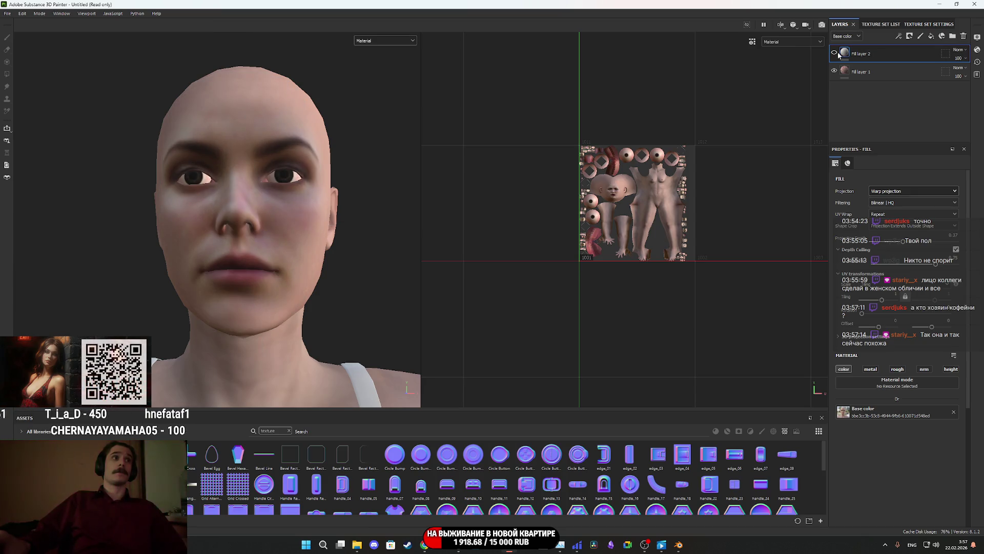
click(837, 53)
click(839, 53)
click(839, 54)
click(839, 53)
click(838, 54)
mouse_move(205, 258)
mouse_down()
mouse_move(323, 279)
mouse_move(273, 298)
mouse_up()
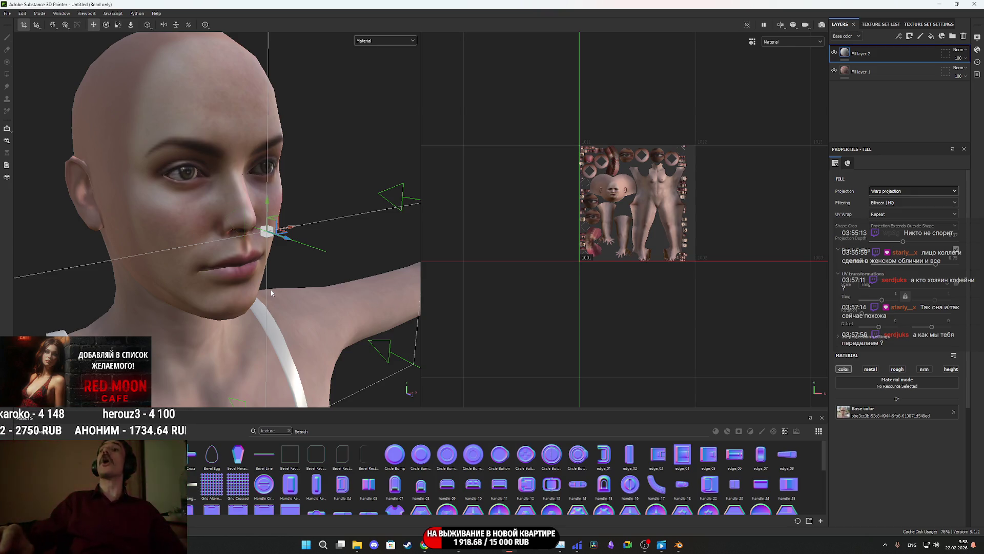
Nudge the projected face slightly left, then with the scale gizmo nudge it slightly down
mouse_move(236, 267)
mouse_down()
mouse_move(308, 246)
mouse_move(294, 271)
mouse_up()
scroll(307, 246, up, 3)
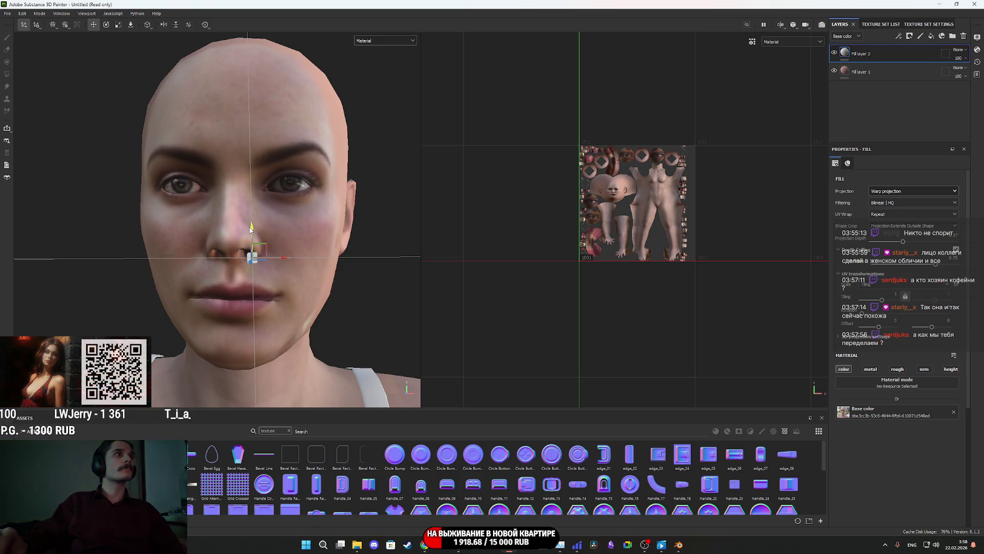
drag(280, 259, 279, 258)
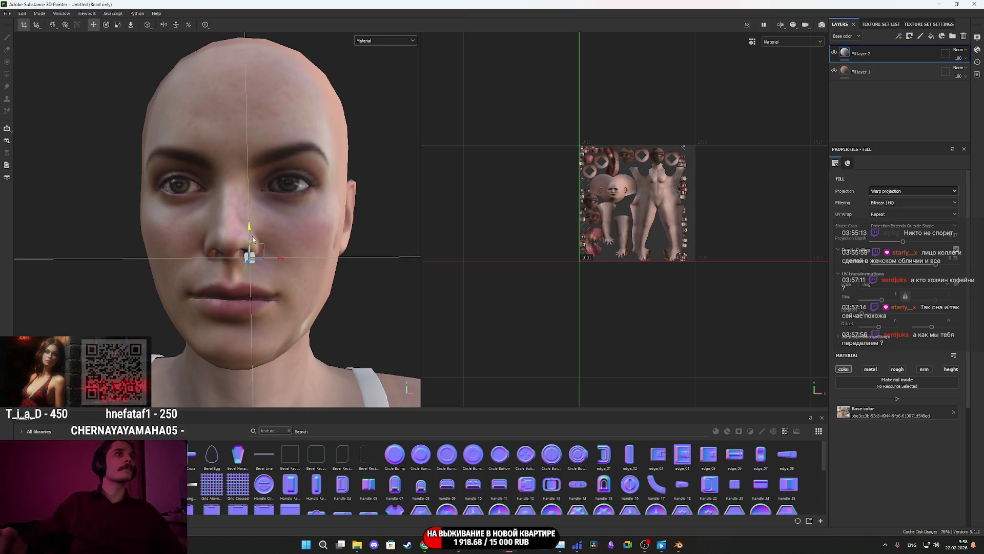
click(118, 25)
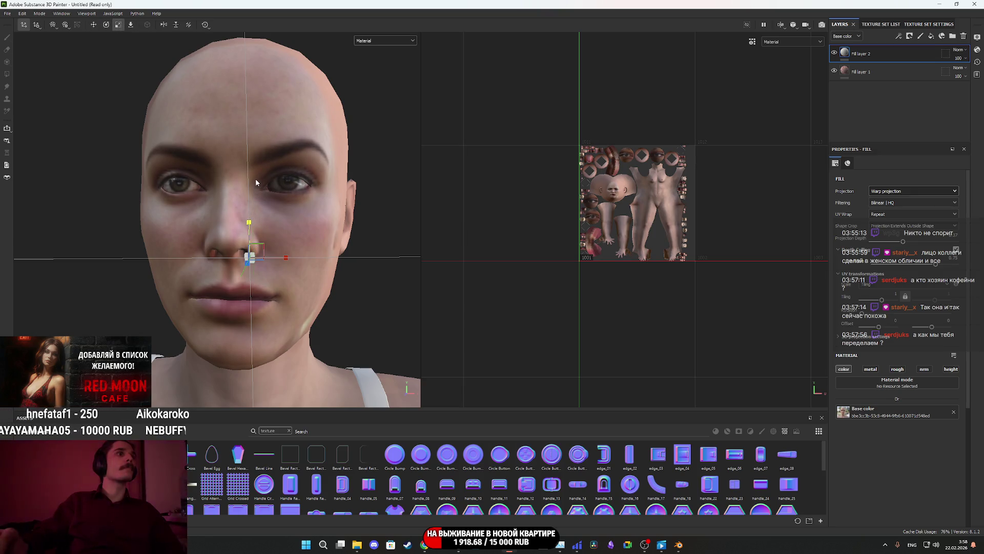
mouse_move(248, 226)
mouse_down()
mouse_move(256, 241)
mouse_move(345, 237)
mouse_move(287, 268)
mouse_move(292, 274)
mouse_move(267, 271)
mouse_move(348, 211)
mouse_move(257, 246)
mouse_move(143, 228)
mouse_move(226, 200)
mouse_move(235, 164)
mouse_move(256, 256)
mouse_move(272, 266)
mouse_move(312, 253)
mouse_move(354, 273)
mouse_move(415, 242)
mouse_up()
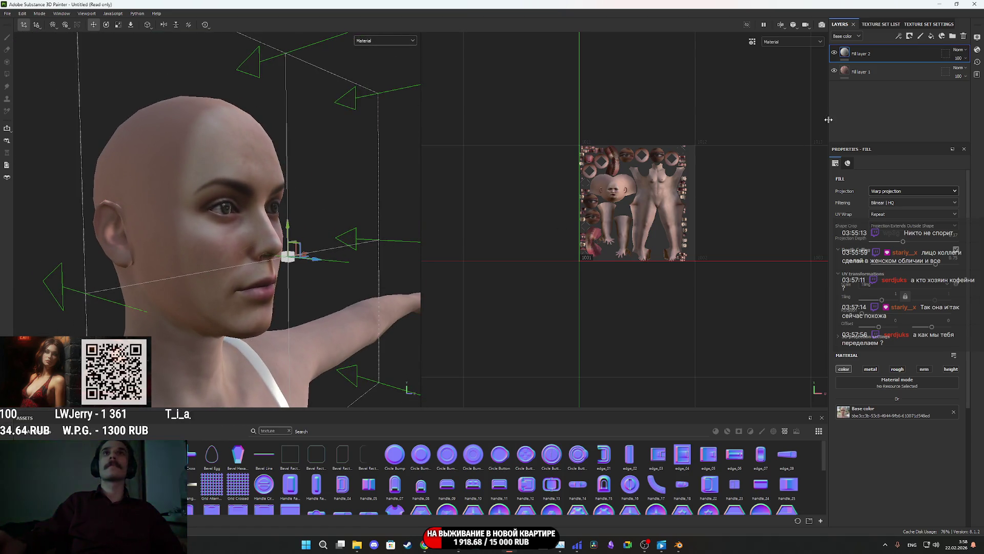
drag(400, 279, 282, 297)
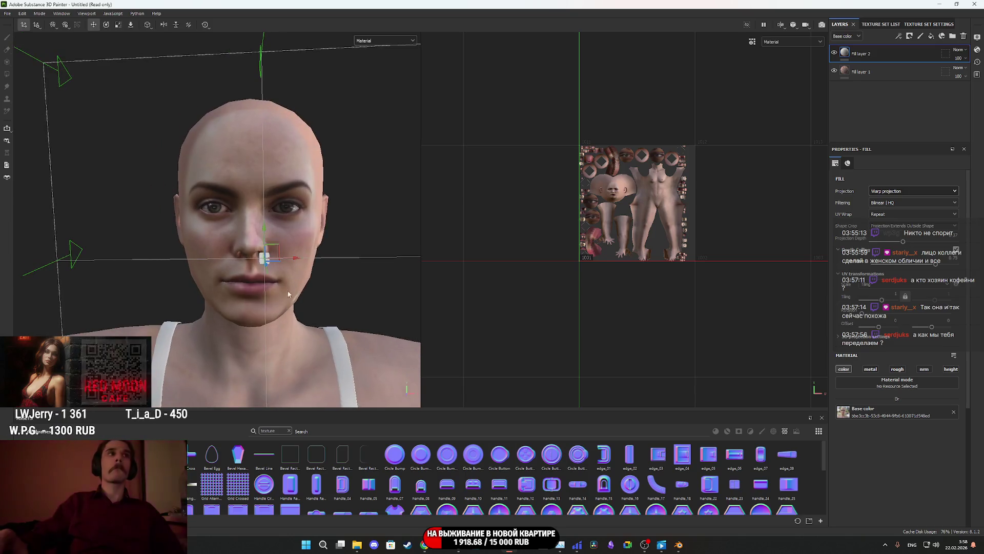
Zoom in on the eyes and toggle Fill layer 2 on and off to compare them
mouse_move(844, 55)
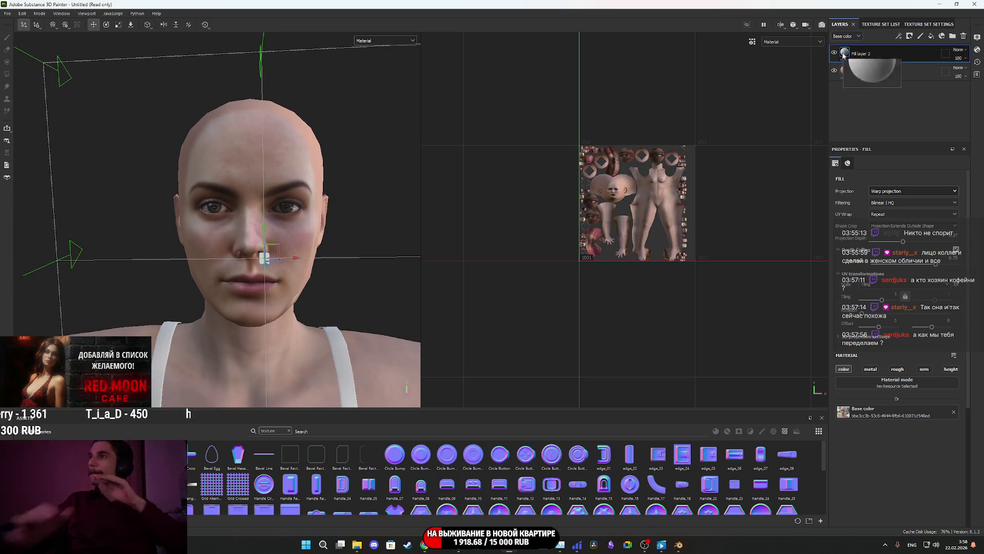
scroll(604, 219, up, 10)
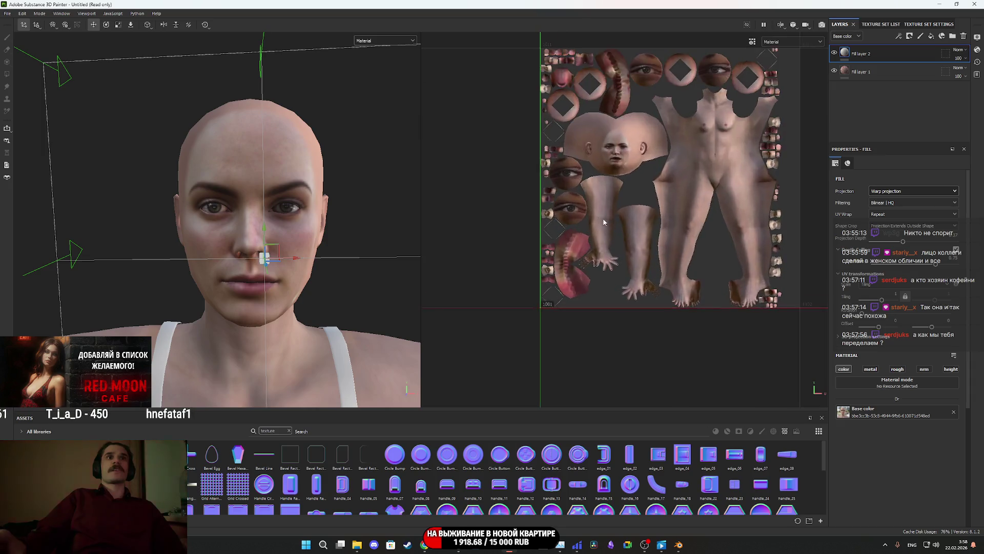
scroll(550, 215, down, 2)
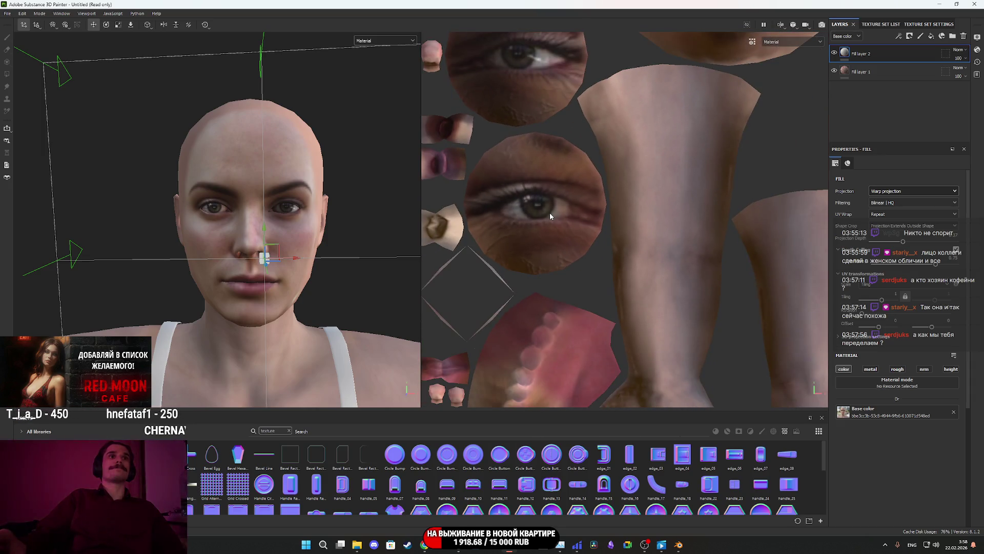
scroll(550, 216, up, 1)
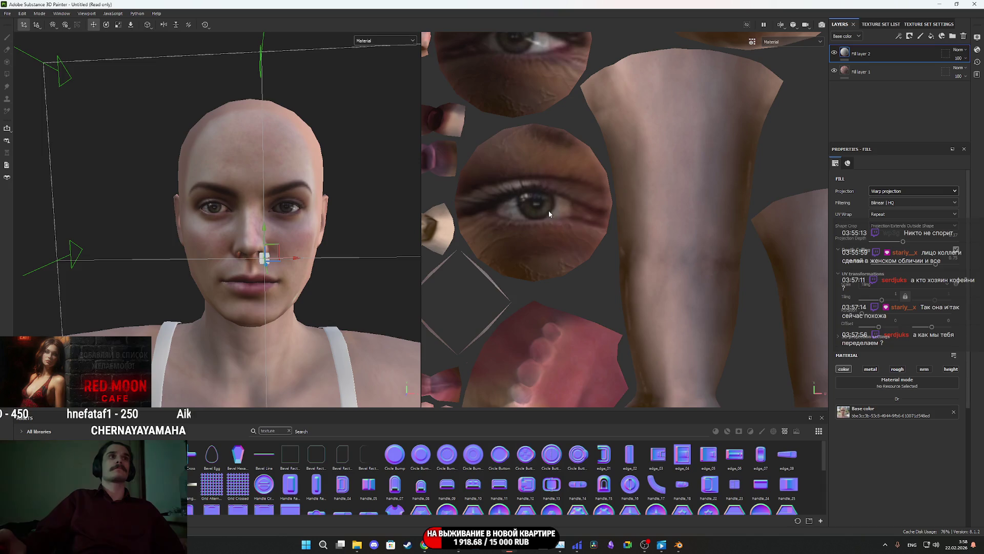
scroll(292, 218, up, 5)
mouse_move(298, 201)
mouse_down()
mouse_move(288, 183)
mouse_move(262, 209)
mouse_up()
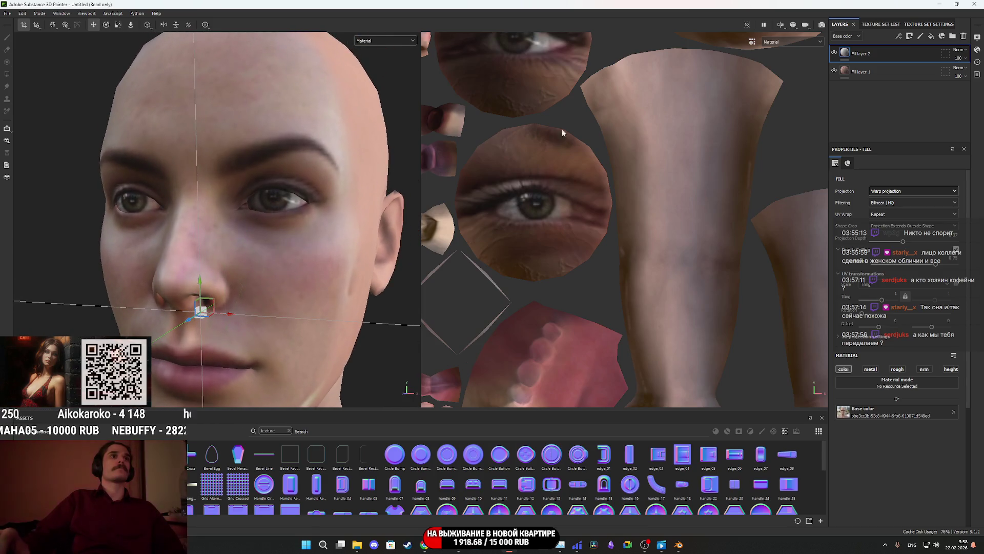
click(836, 54)
click(835, 53)
click(836, 54)
click(836, 53)
click(836, 54)
click(836, 53)
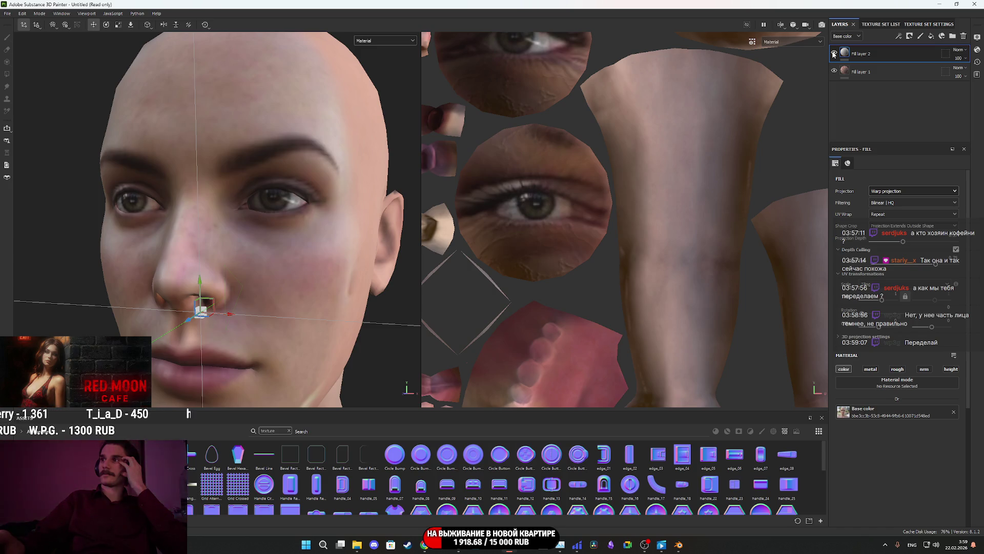
Switch both views to display only the Base color channel
mouse_move(411, 160)
mouse_down()
mouse_move(328, 207)
mouse_move(321, 231)
mouse_move(362, 239)
mouse_move(336, 233)
mouse_move(352, 237)
mouse_move(333, 249)
mouse_move(329, 226)
mouse_move(213, 236)
mouse_move(266, 231)
mouse_up()
click(403, 40)
click(374, 74)
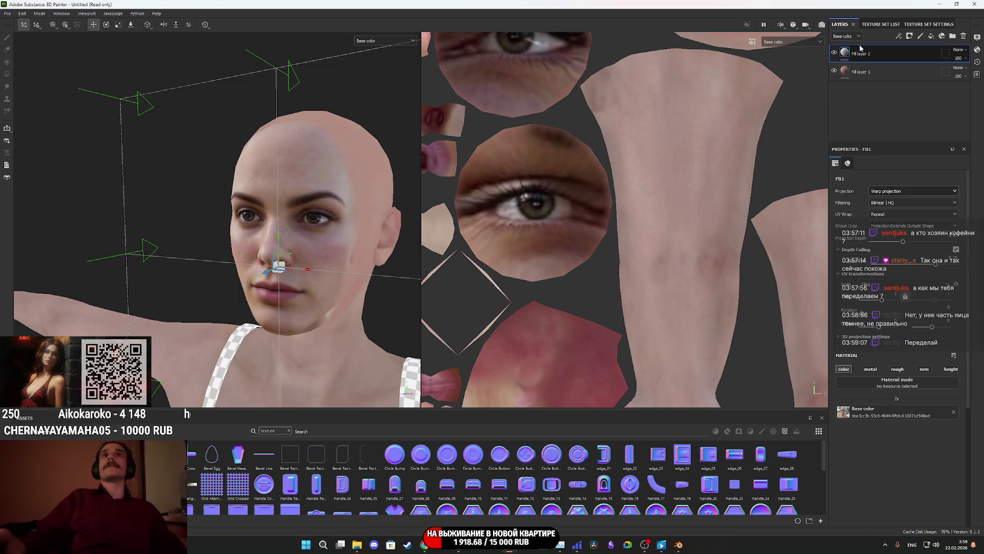
click(834, 53)
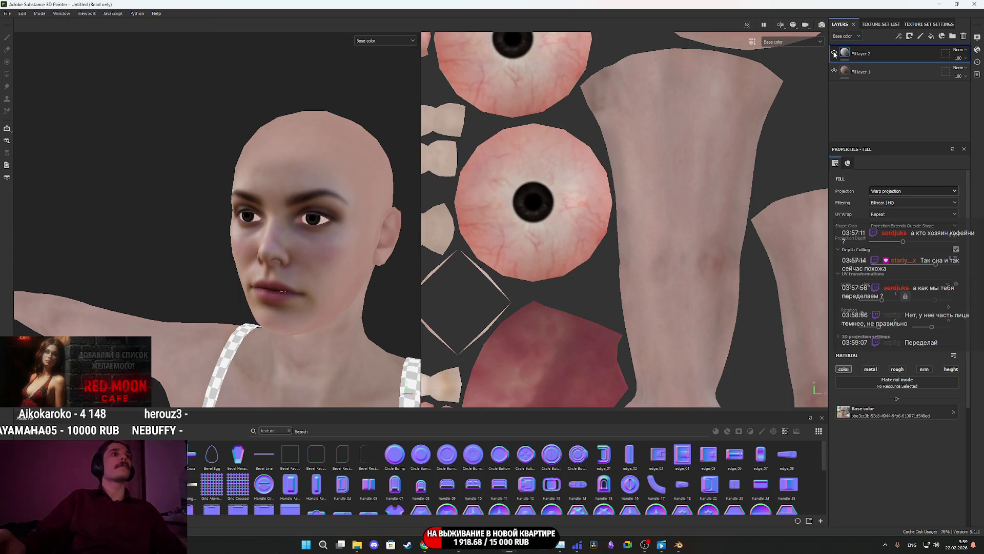
click(834, 53)
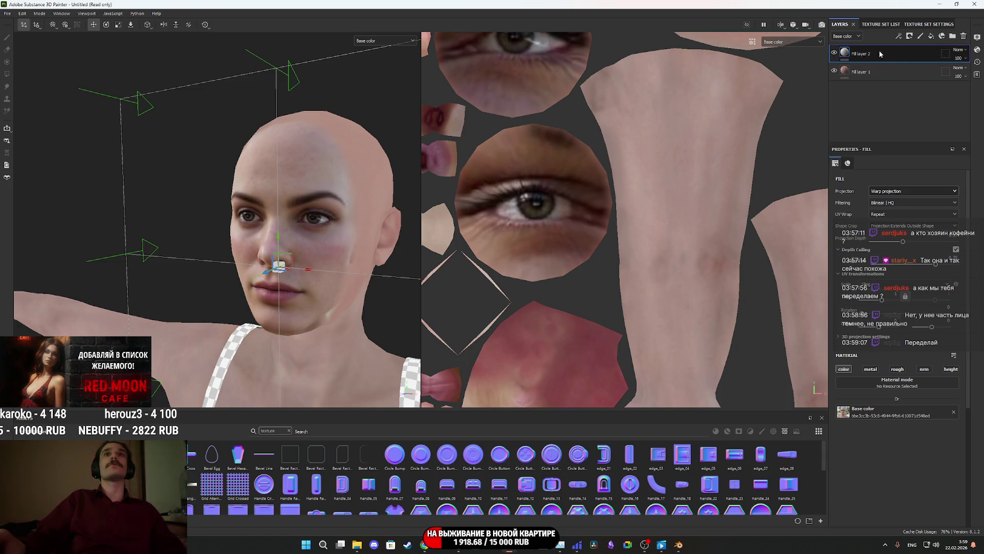
mouse_move(398, 271)
mouse_down()
mouse_move(353, 272)
mouse_move(395, 272)
mouse_up()
click(836, 53)
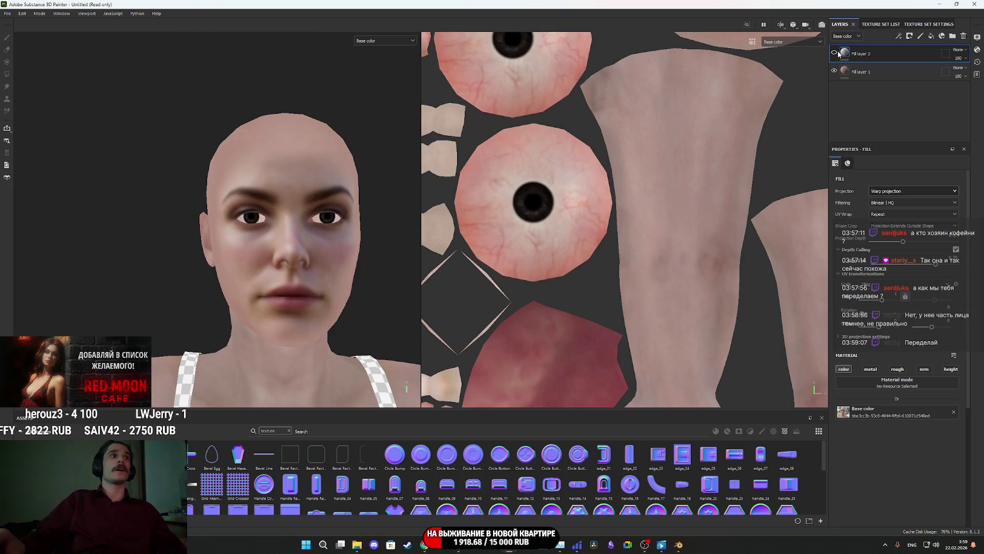
click(836, 53)
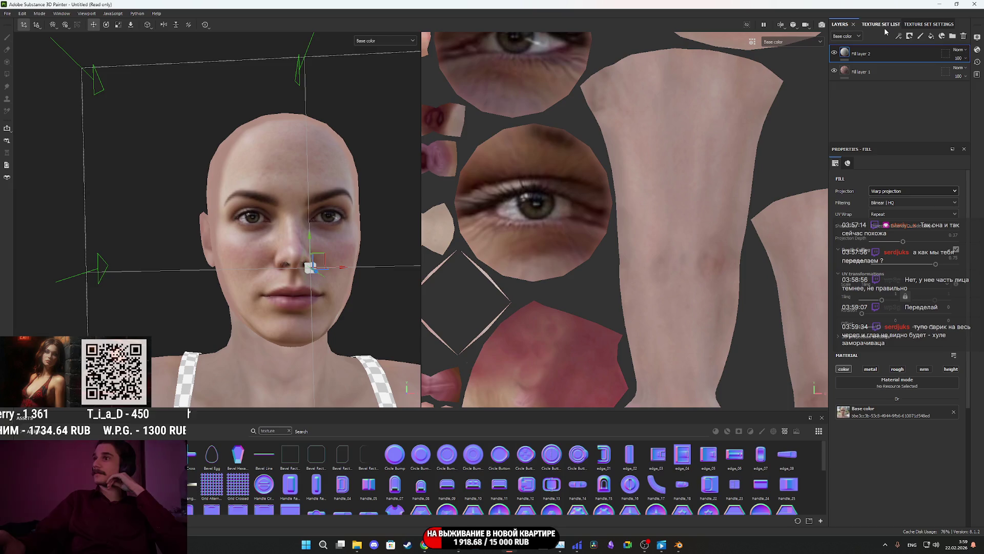
drag(284, 301, 299, 304)
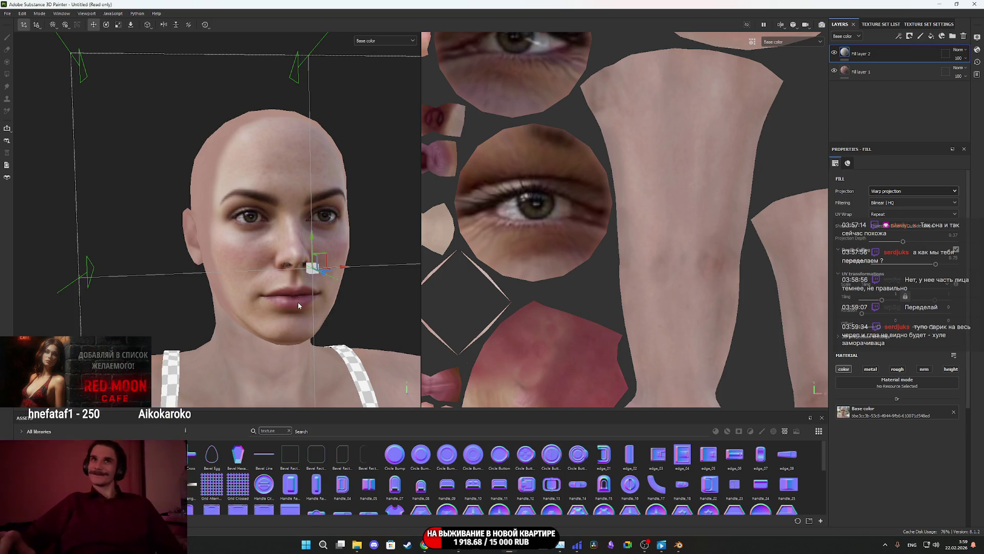
right_click(854, 54)
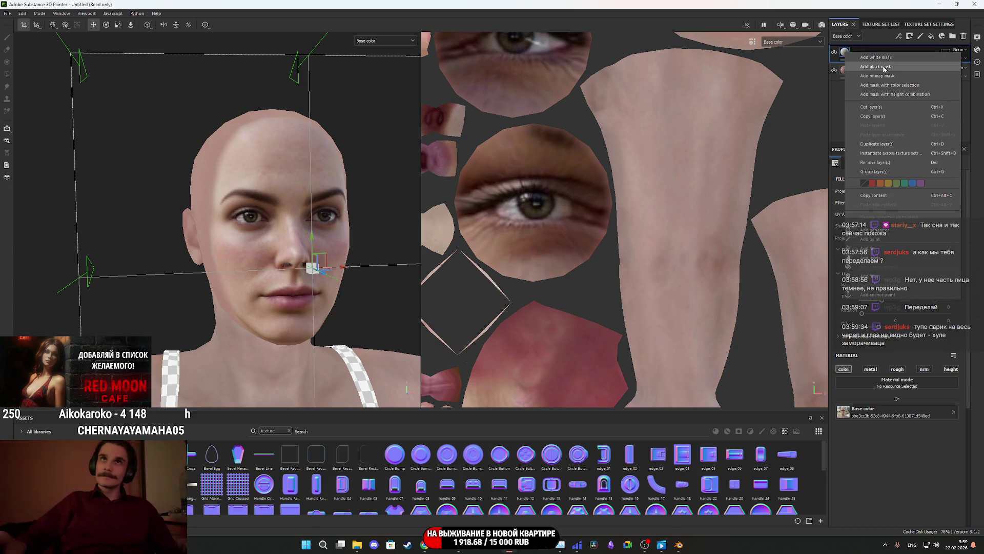
Add a black mask to Fill layer 2 and paint the face back in over the eye
click(880, 67)
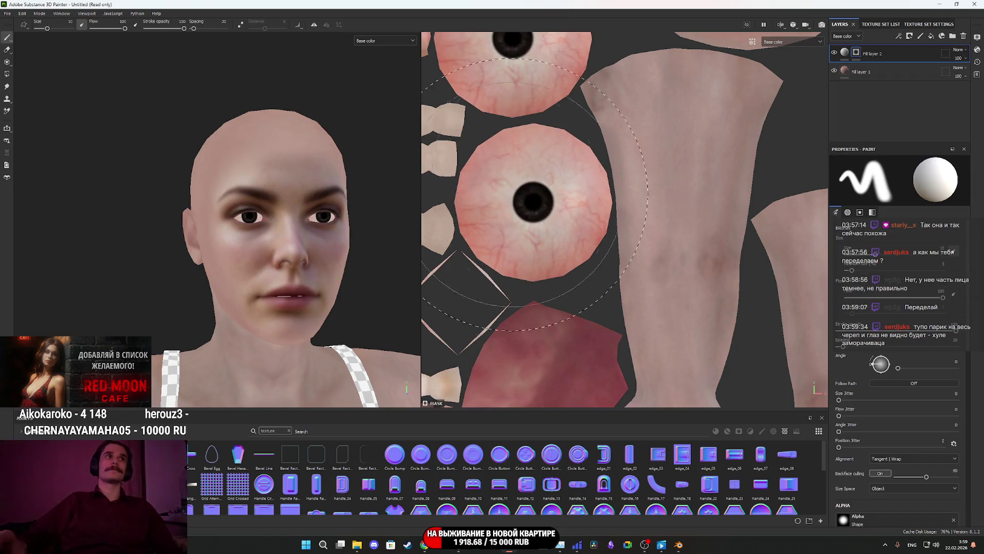
scroll(258, 211, up, 4)
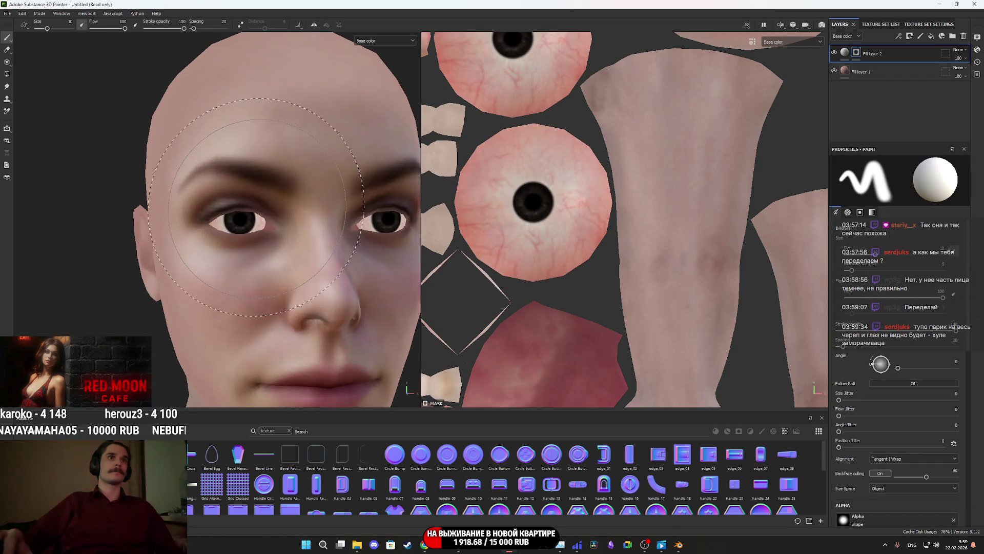
click(277, 200)
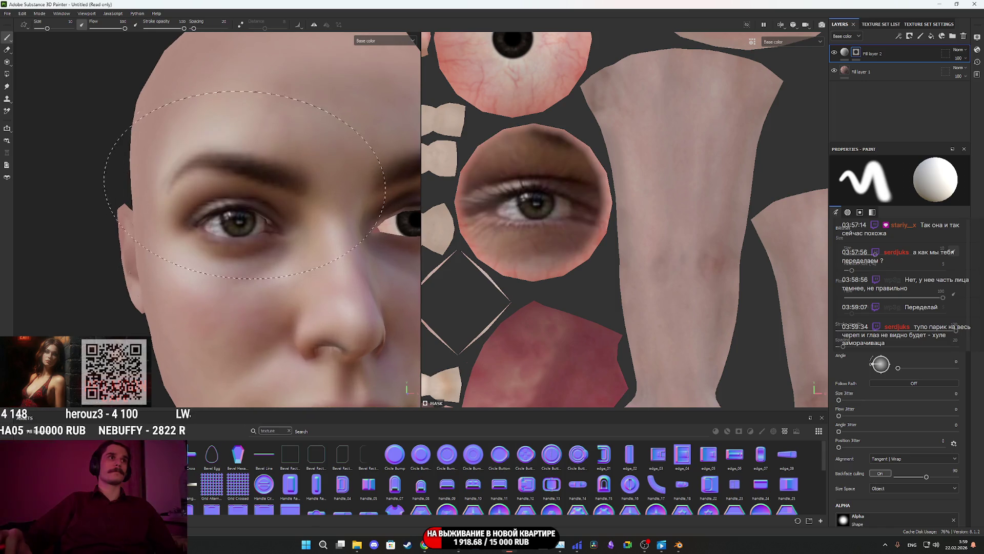
scroll(277, 200, down, 5)
mouse_move(277, 199)
mouse_down()
mouse_move(267, 225)
mouse_move(275, 257)
mouse_move(251, 256)
mouse_up()
drag(270, 223, 202, 189)
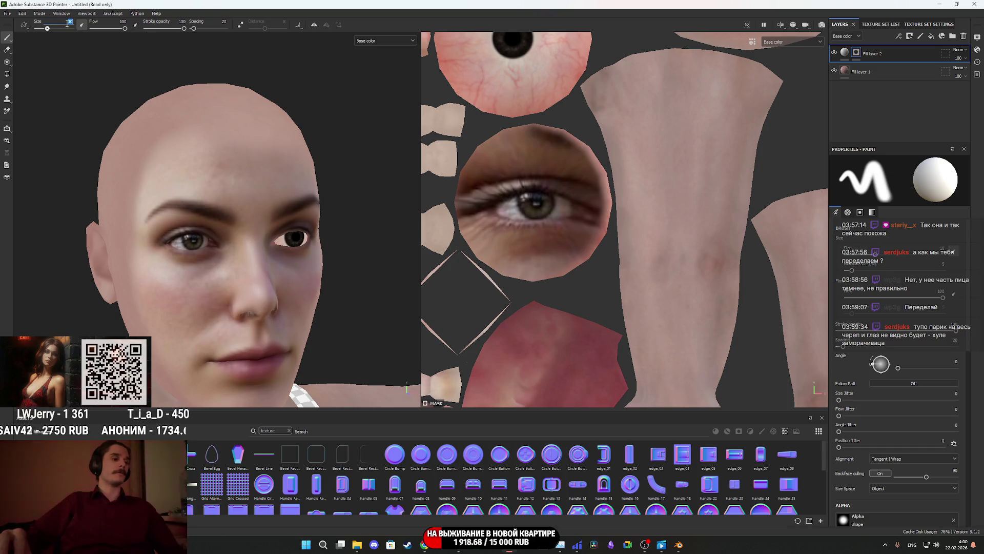
With a smaller brush, paint more of the face texture back into the mask around the eye
key(Return)
mouse_move(215, 215)
mouse_down()
mouse_move(237, 257)
mouse_move(265, 245)
mouse_up()
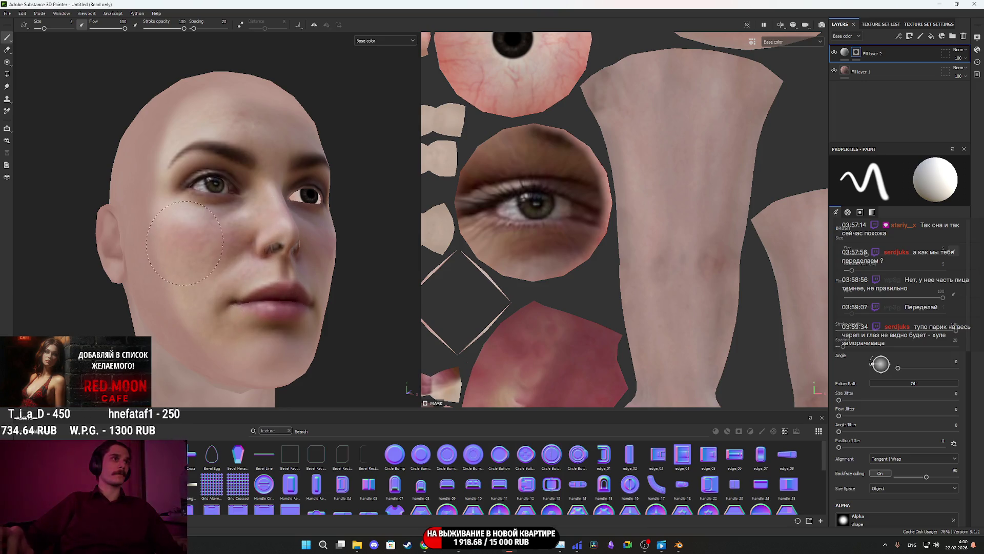
drag(265, 319, 215, 342)
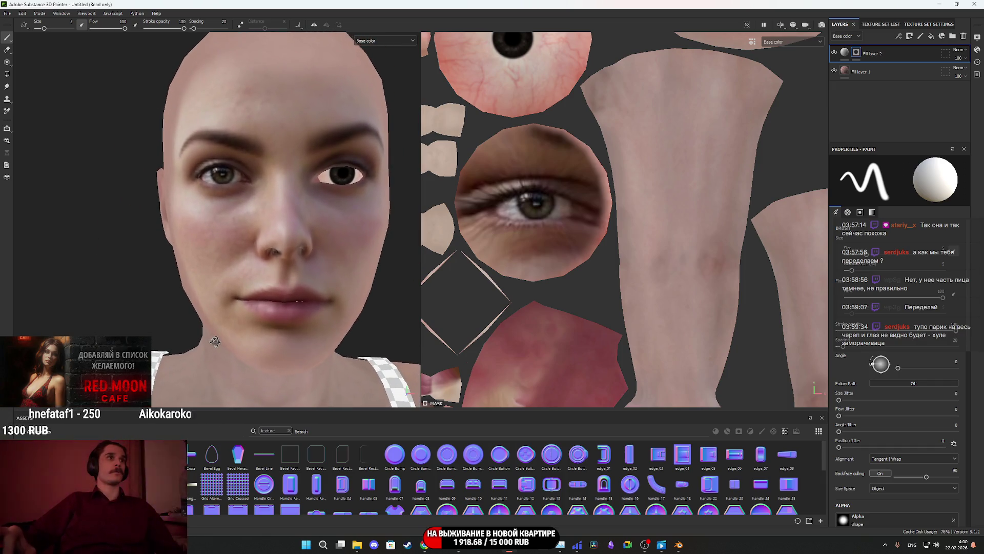
drag(282, 239, 257, 293)
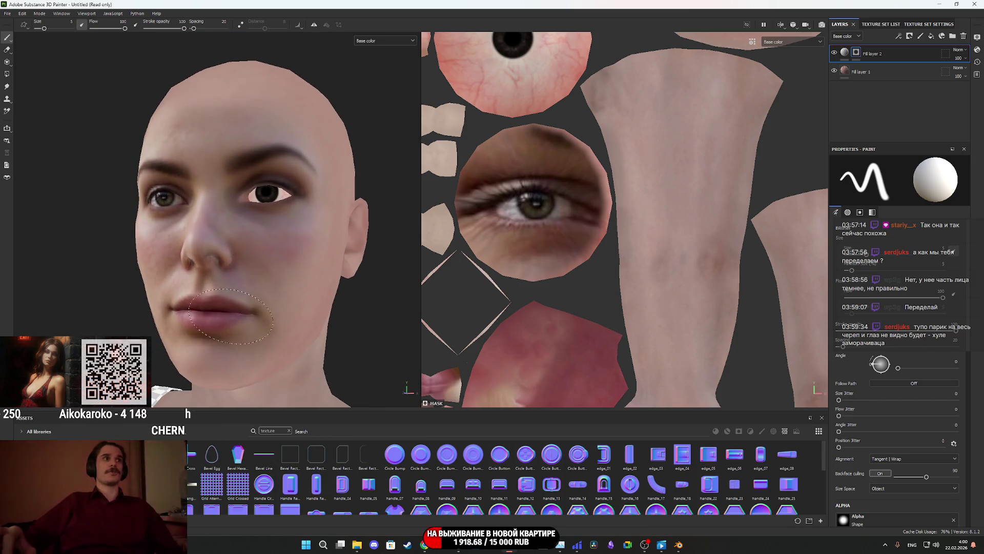
mouse_move(225, 186)
mouse_down()
mouse_move(251, 169)
mouse_move(277, 164)
mouse_move(281, 174)
mouse_move(170, 251)
mouse_up()
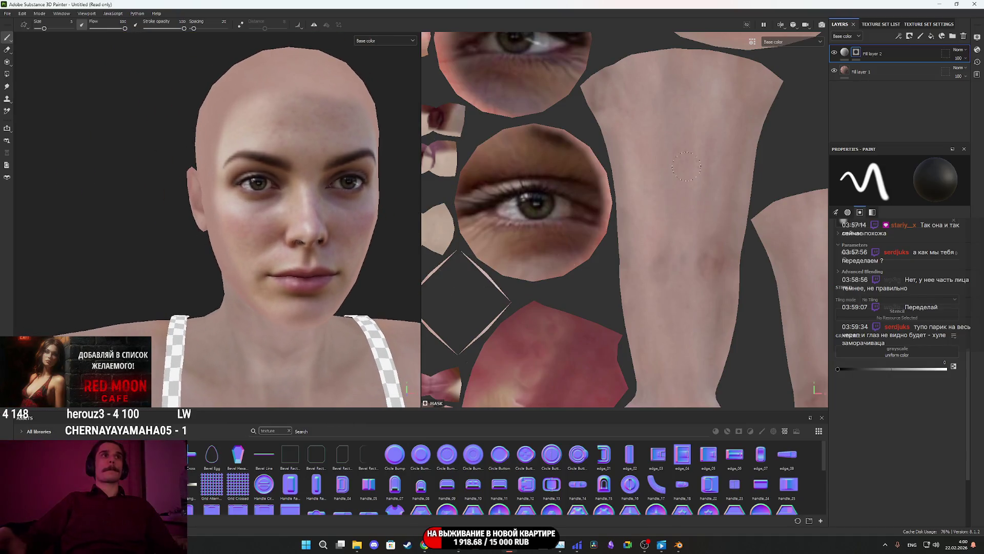
right_click(857, 53)
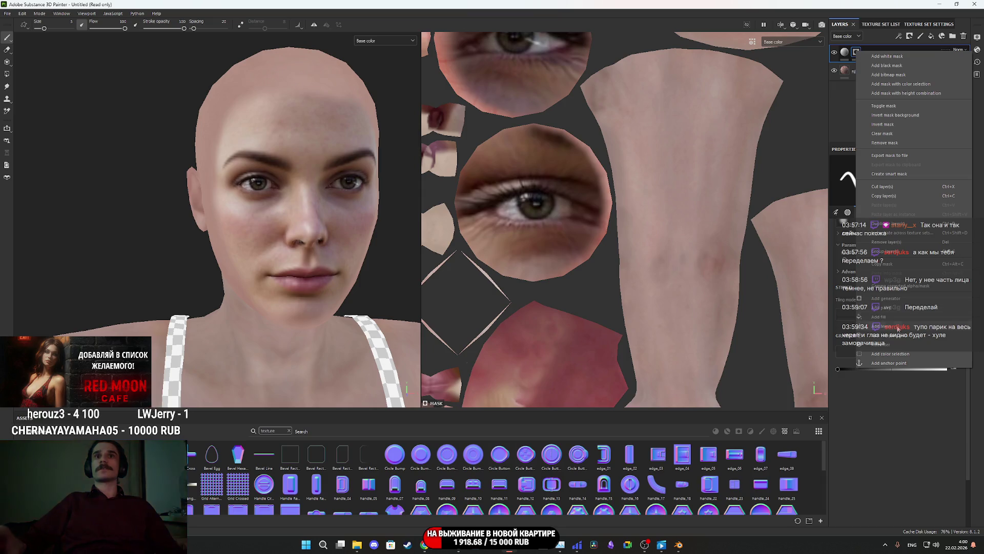
Add a Blur filter at intensity 6.55 to Fill layer 2's face mask and toggle it to compare
click(897, 344)
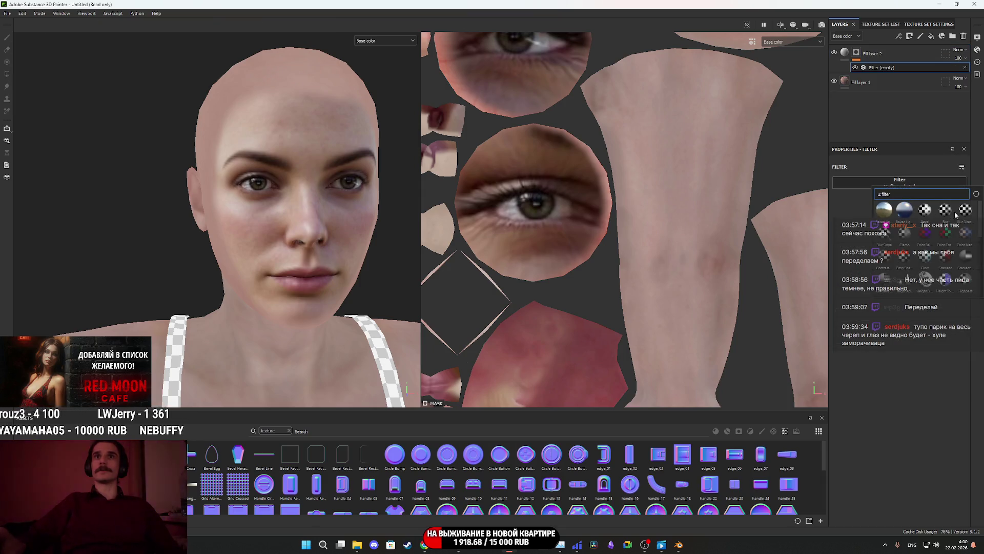
click(945, 210)
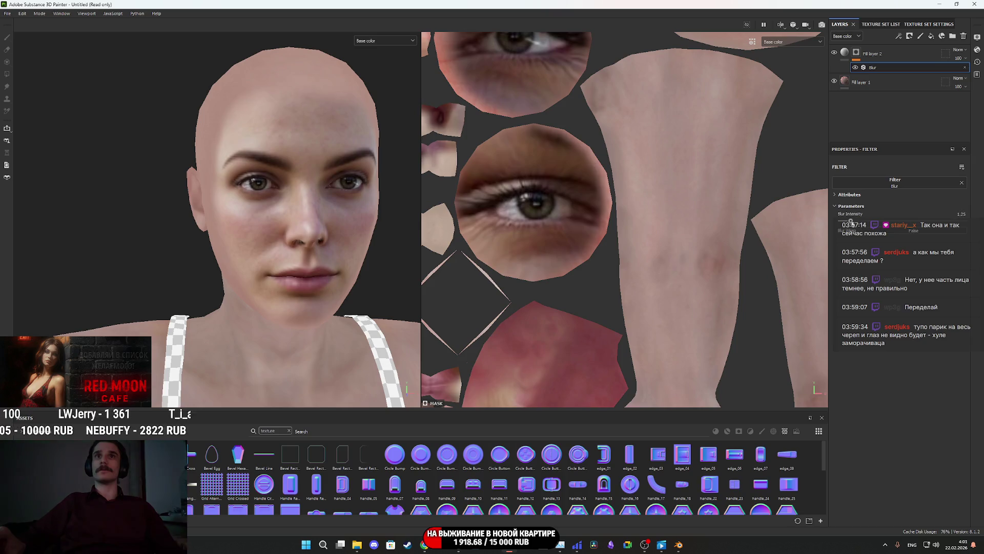
drag(875, 222, 891, 224)
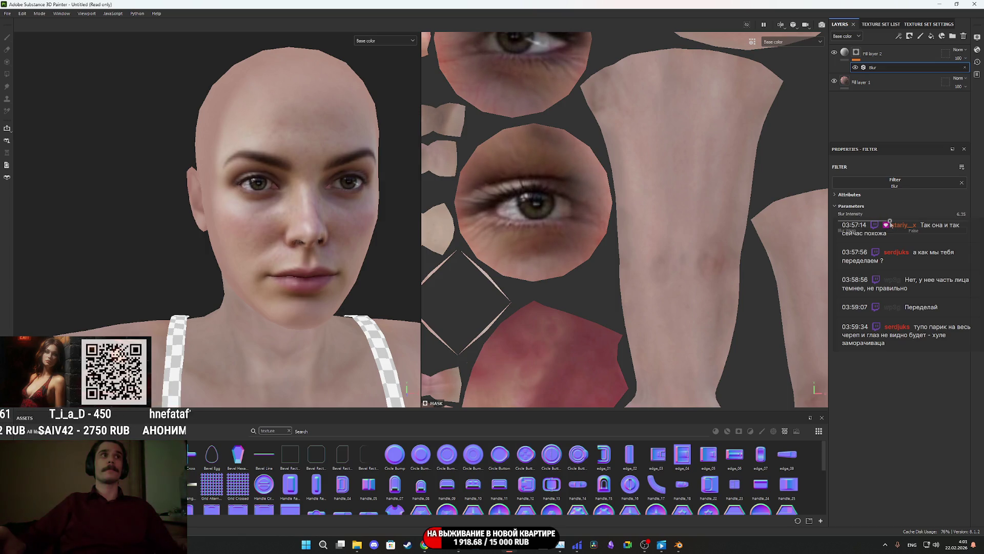
mouse_move(405, 213)
mouse_down()
mouse_move(331, 210)
mouse_move(332, 229)
mouse_move(184, 220)
mouse_move(287, 230)
mouse_move(306, 248)
mouse_move(267, 222)
mouse_move(365, 228)
mouse_up()
click(856, 68)
click(856, 68)
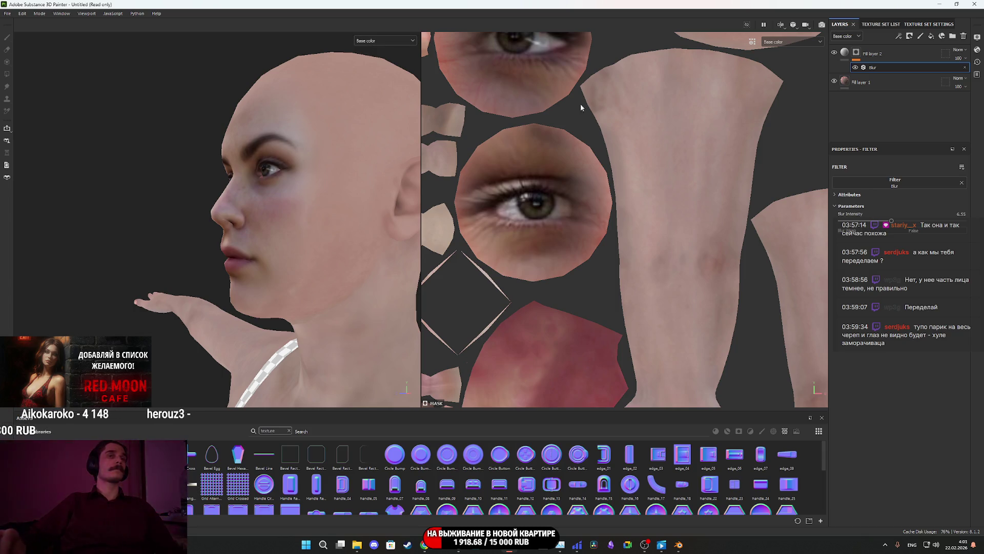
click(856, 51)
Paint Fill layer 2's mask with a small brush over cheeks, nose, lips and eyes
key(1)
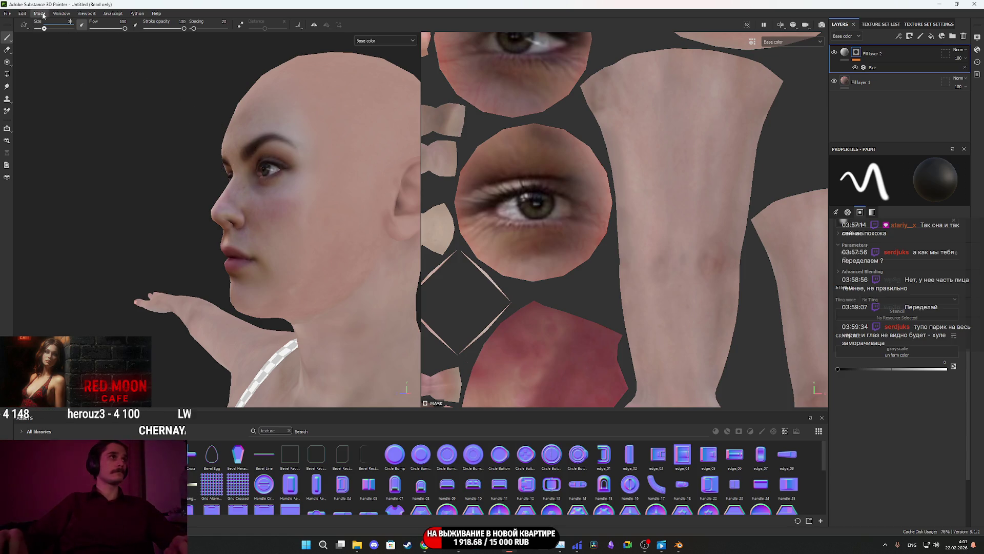
text(3)
scroll(292, 220, up, 3)
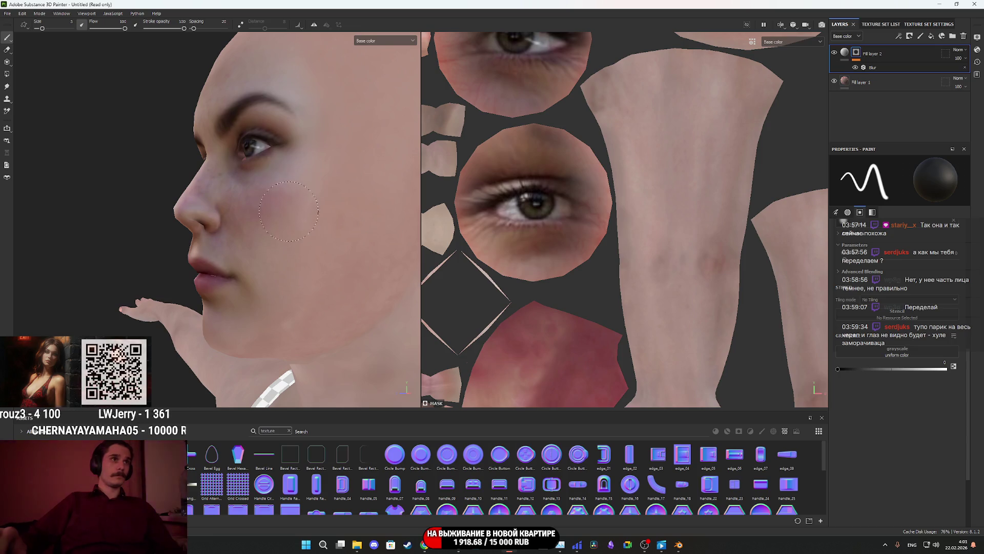
mouse_move(290, 308)
mouse_down()
mouse_move(337, 286)
mouse_move(272, 316)
mouse_move(283, 281)
mouse_move(359, 287)
mouse_move(402, 310)
mouse_up()
scroll(269, 248, down, 8)
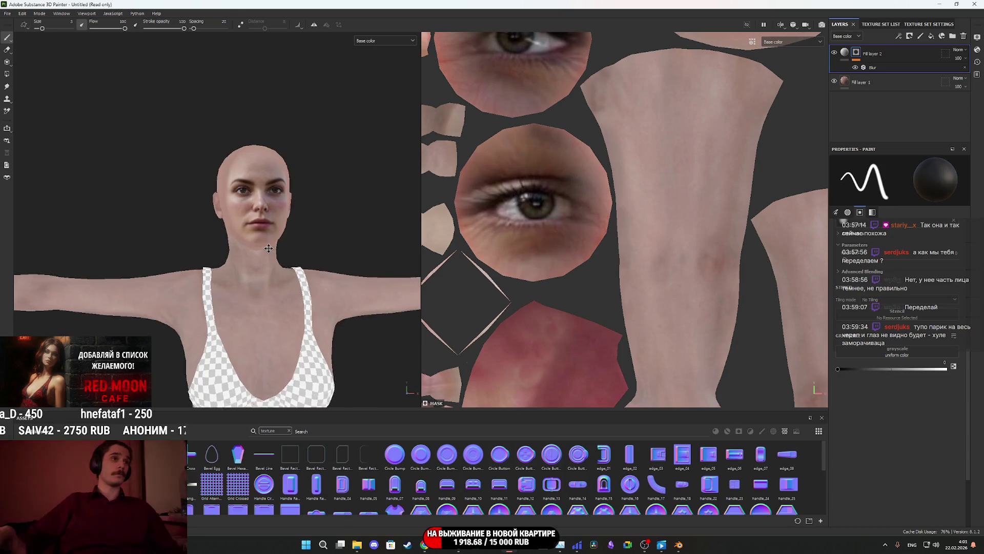
scroll(269, 248, up, 8)
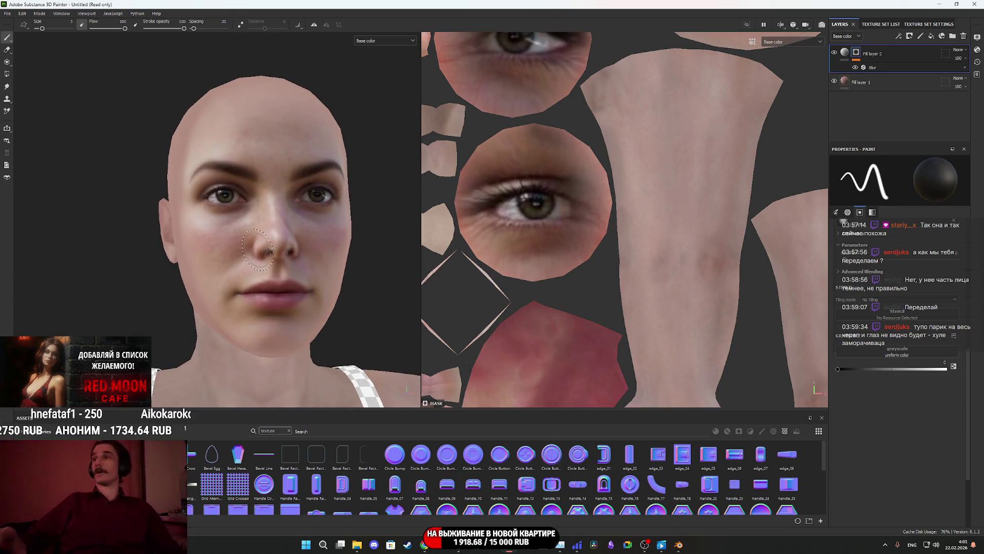
scroll(259, 244, up, 1)
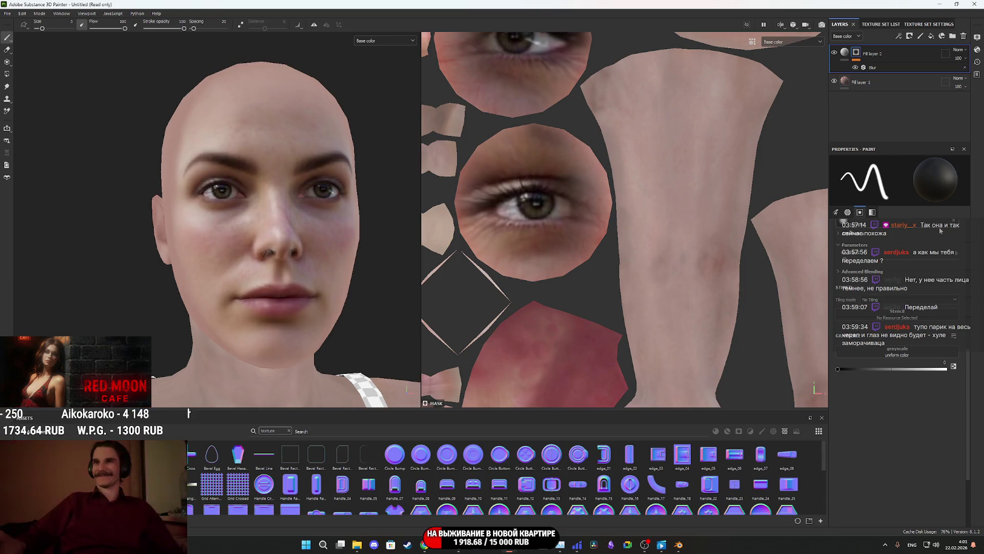
mouse_move(268, 251)
mouse_down()
mouse_move(209, 269)
mouse_move(66, 264)
mouse_move(98, 258)
mouse_move(79, 255)
mouse_move(277, 264)
mouse_up()
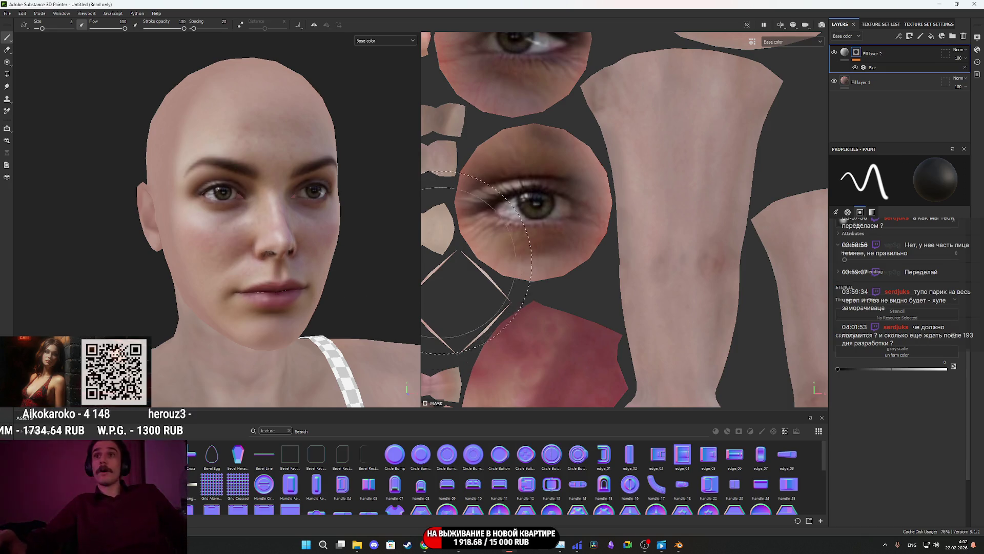
key(f)
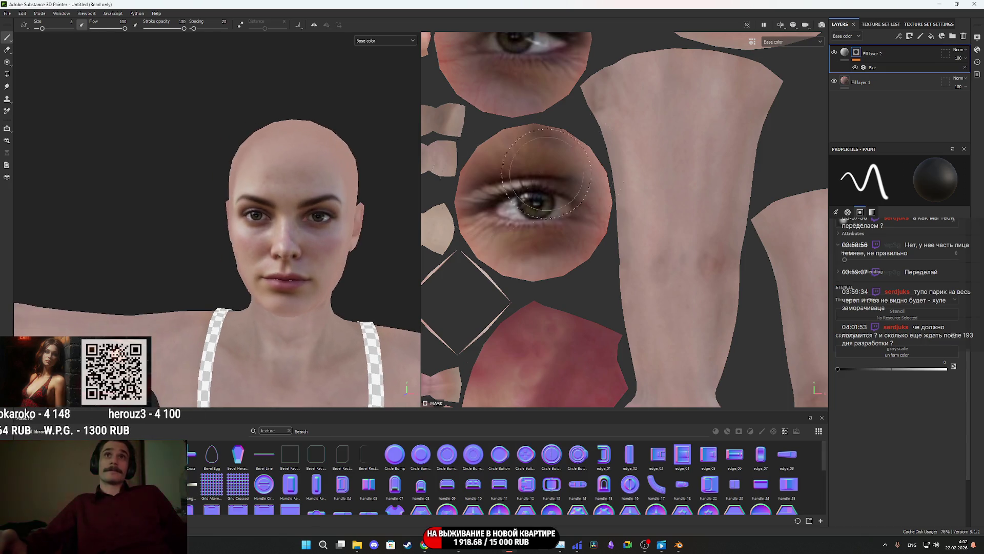
mouse_move(366, 195)
mouse_down()
mouse_move(308, 160)
mouse_move(334, 194)
mouse_move(363, 203)
mouse_up()
key(f)
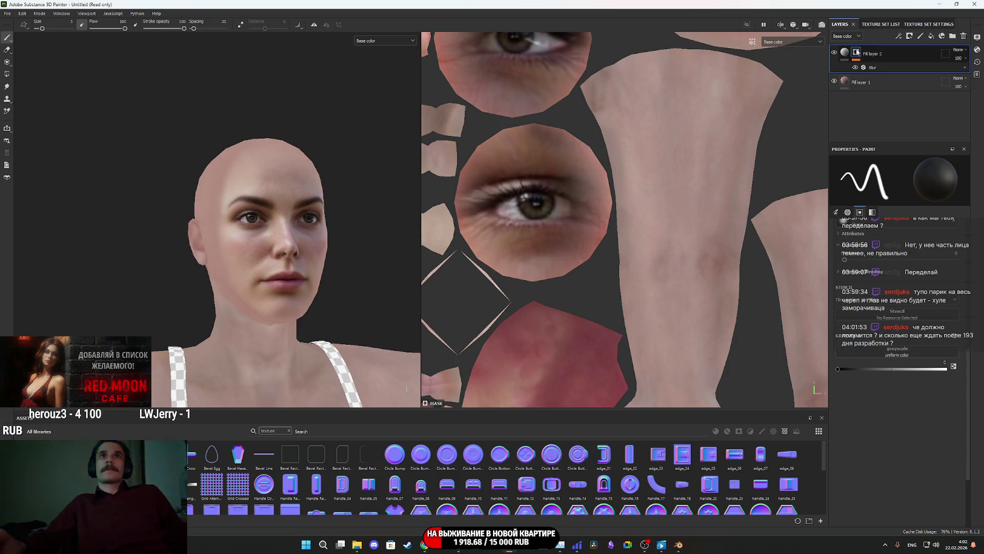
Add an HSL Perceptive filter to Fill layer 2 and raise its saturation
click(847, 52)
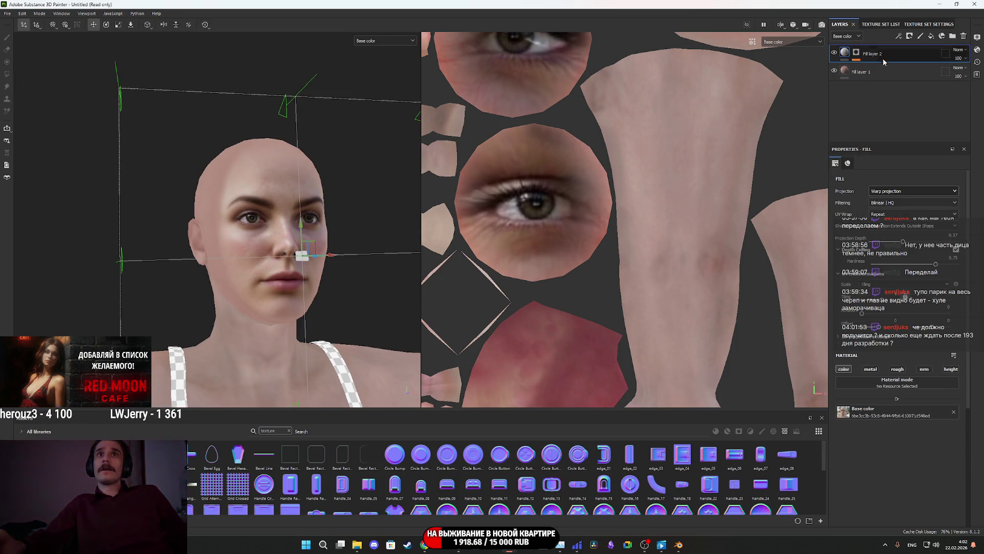
right_click(848, 55)
click(906, 296)
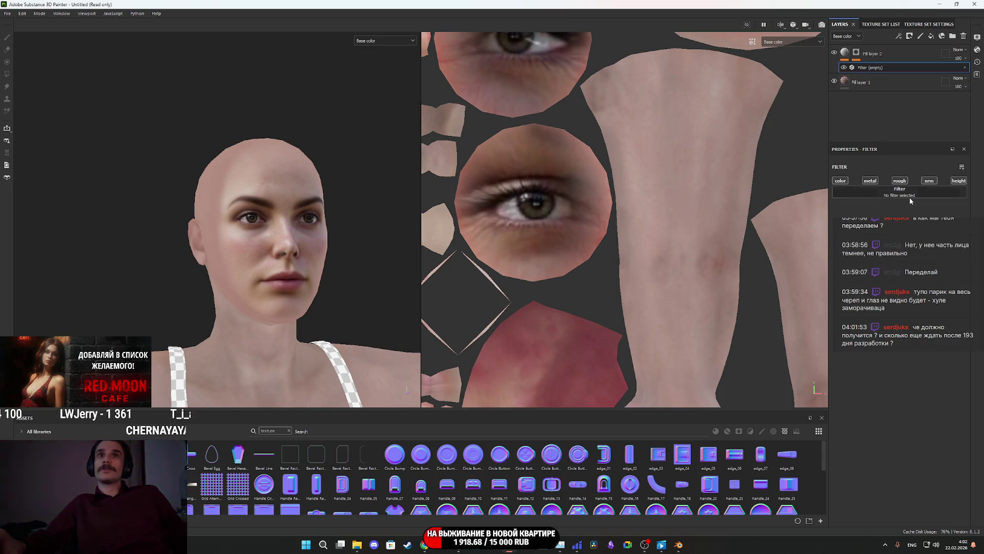
click(907, 194)
scroll(946, 251, down, 3)
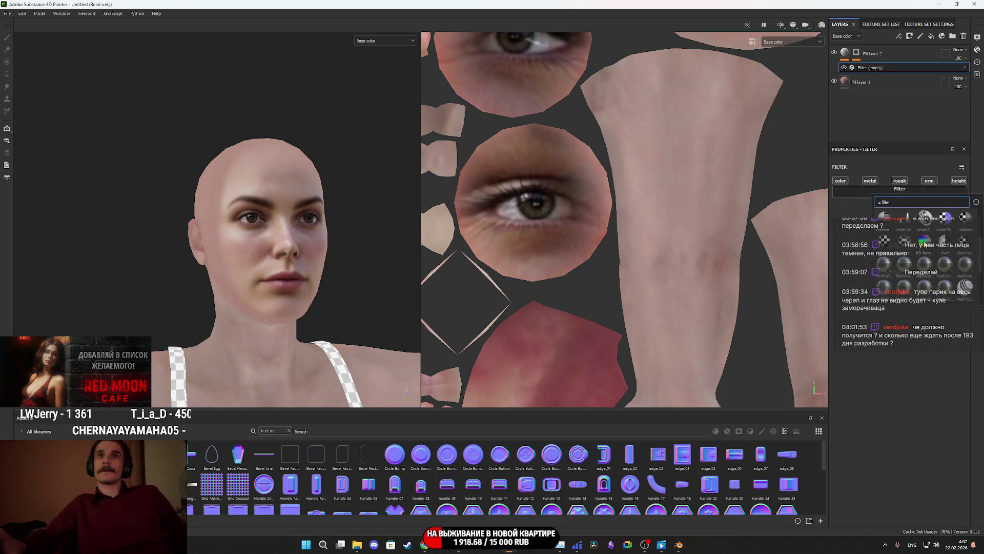
click(924, 241)
mouse_move(894, 260)
mouse_down()
mouse_move(916, 260)
mouse_move(902, 260)
mouse_move(909, 276)
mouse_move(901, 276)
mouse_up()
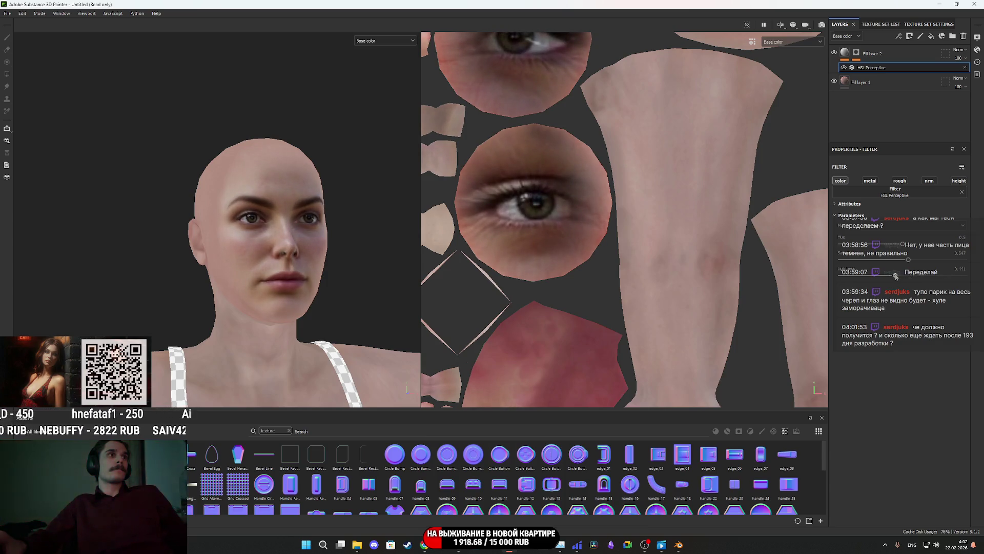
Nudge the HSL Perceptive lightness up slightly to adjust the skin brightness
mouse_move(403, 269)
mouse_down()
mouse_move(334, 257)
mouse_move(378, 244)
mouse_move(132, 261)
mouse_move(328, 284)
mouse_up()
click(896, 277)
drag(896, 277, 905, 274)
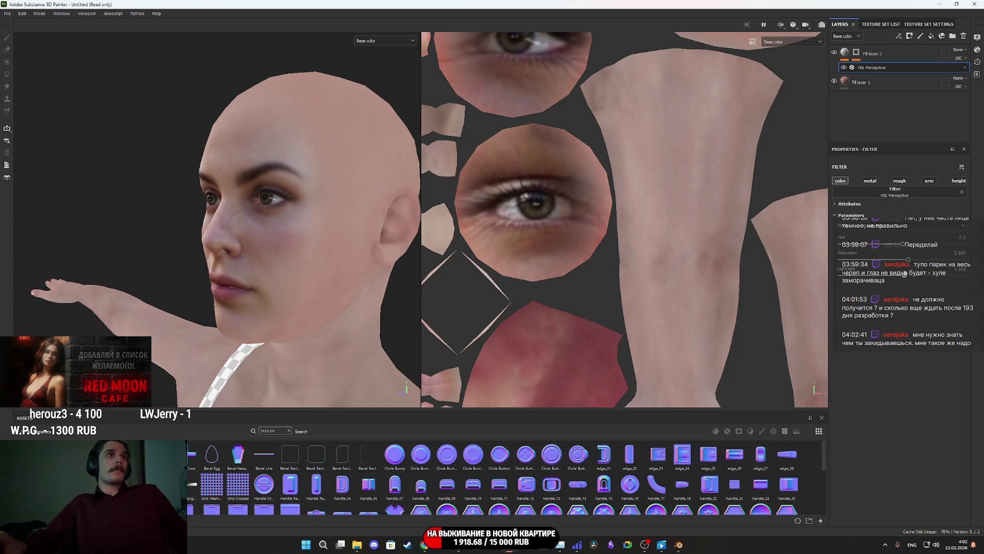
mouse_move(328, 231)
mouse_down()
mouse_move(288, 229)
mouse_move(445, 254)
mouse_up()
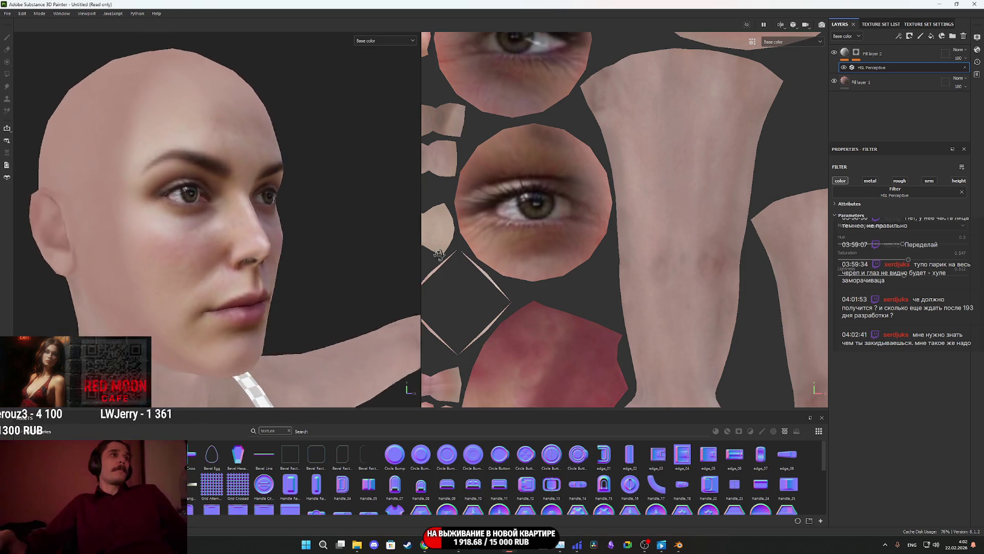
mouse_move(202, 260)
mouse_down()
mouse_move(183, 274)
mouse_move(275, 248)
mouse_move(261, 245)
mouse_move(287, 220)
mouse_up()
Check the face in Material display, then return the viewports to Base color
click(384, 41)
click(372, 61)
mouse_move(373, 60)
mouse_down()
mouse_move(10, 225)
mouse_move(26, 244)
mouse_up()
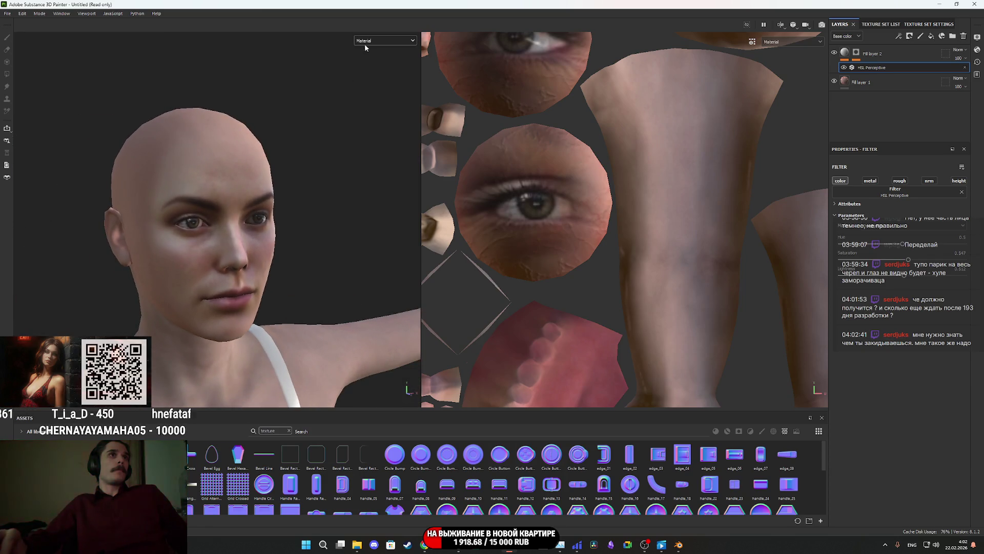
click(385, 40)
click(374, 76)
mouse_move(226, 246)
mouse_down()
mouse_move(217, 283)
mouse_move(264, 171)
mouse_move(245, 185)
mouse_up()
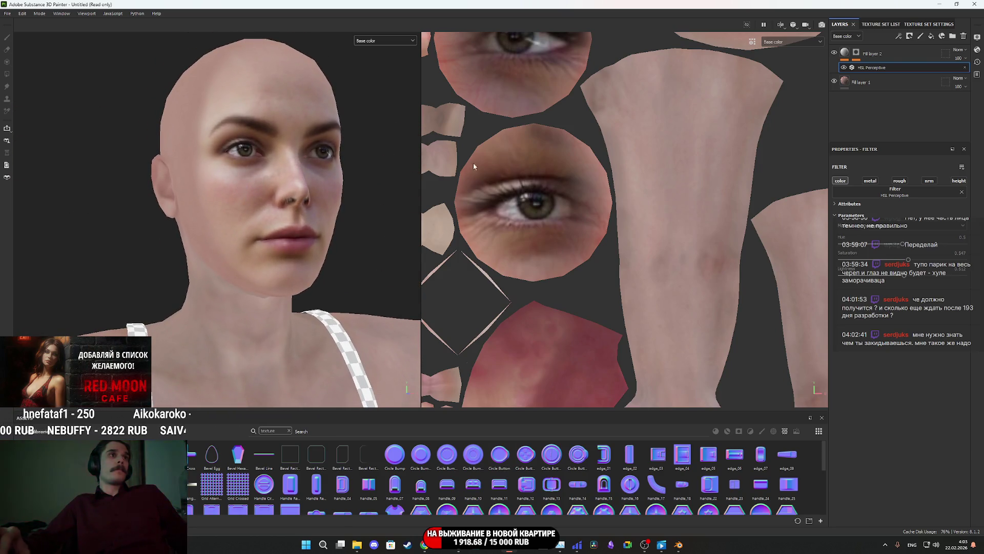
Set the Blur intensity on Fill layer 2's mask to 8.35
click(857, 54)
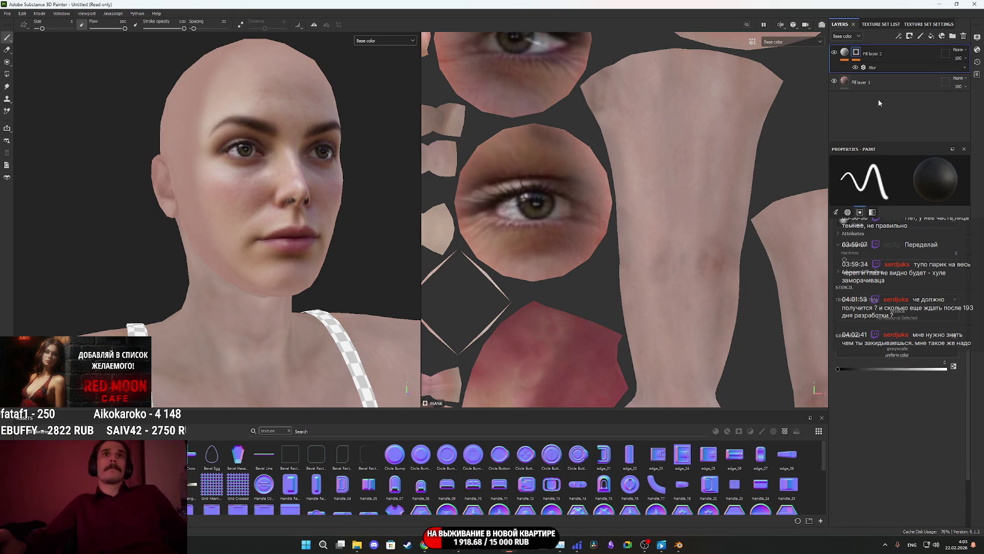
click(871, 68)
drag(895, 221, 905, 221)
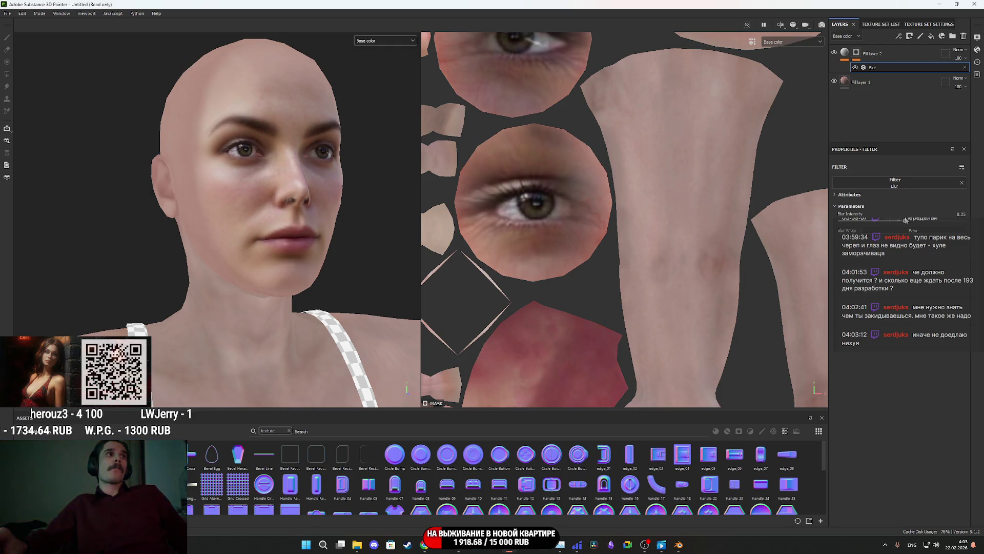
mouse_move(242, 209)
mouse_down()
mouse_move(197, 219)
mouse_move(257, 266)
mouse_up()
scroll(546, 201, down, 4)
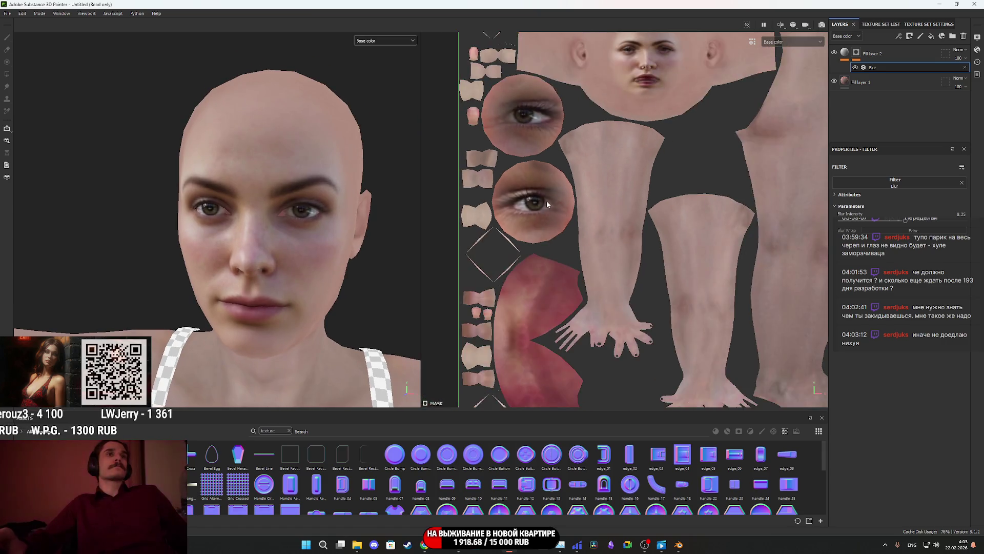
scroll(585, 221, up, 6)
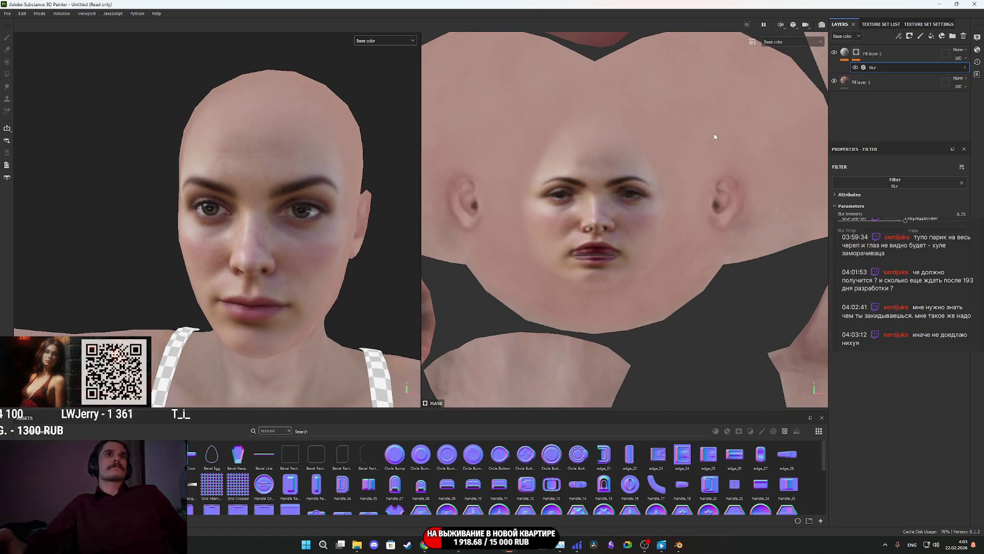
Toggle Fill layer 2's visibility repeatedly to compare the face, leaving it visible
click(834, 53)
click(835, 53)
click(835, 53)
click(834, 53)
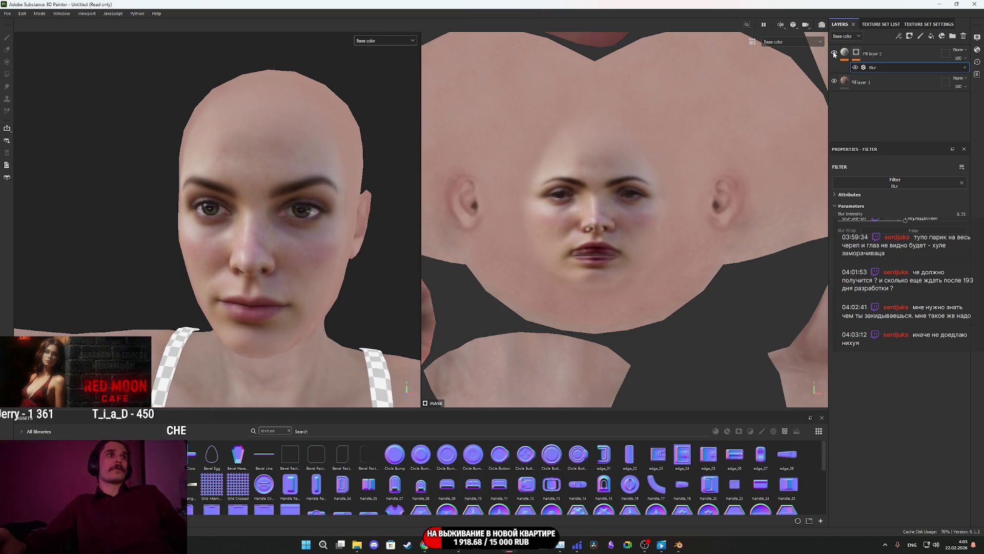
click(834, 53)
click(834, 53)
click(834, 53)
click(834, 53)
click(835, 53)
click(834, 53)
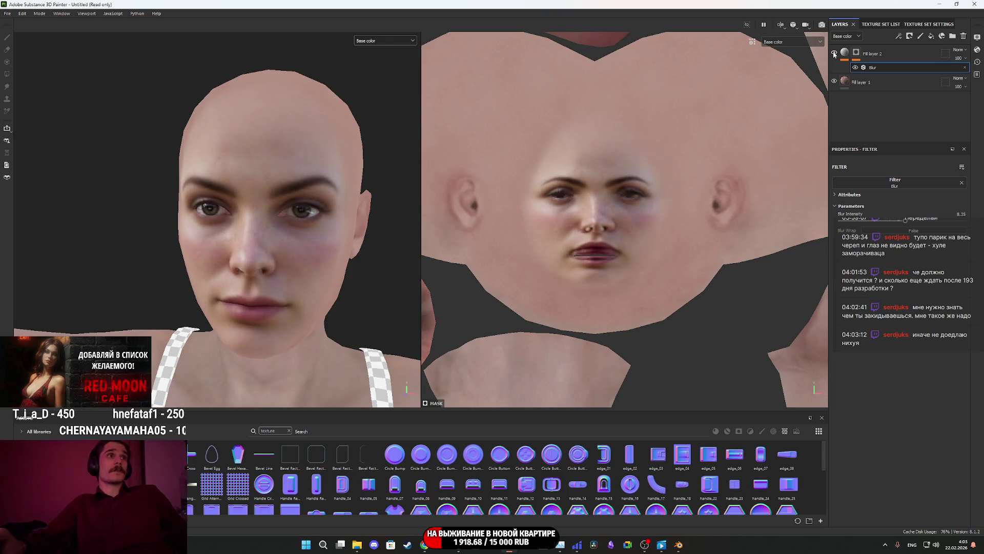
click(834, 53)
click(835, 53)
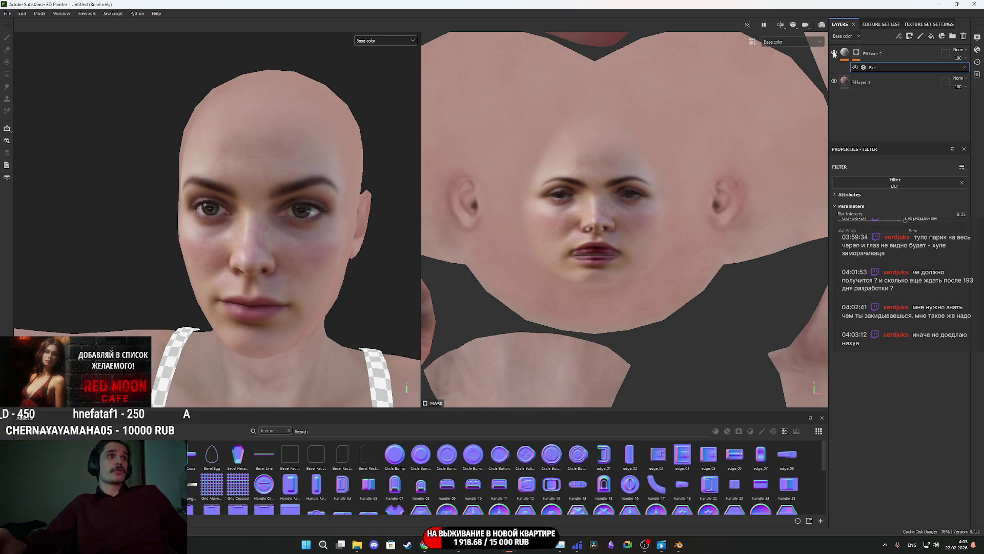
click(835, 53)
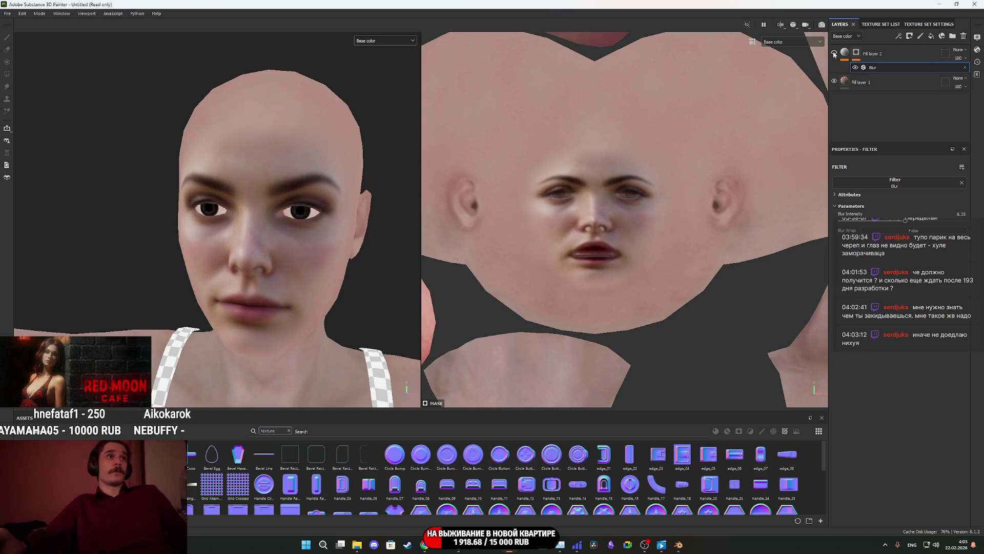
click(834, 53)
mouse_move(328, 190)
mouse_down()
mouse_move(297, 205)
mouse_move(295, 190)
mouse_move(334, 176)
mouse_move(315, 200)
mouse_move(323, 219)
mouse_move(261, 159)
mouse_move(385, 160)
mouse_move(442, 147)
mouse_move(382, 220)
mouse_move(333, 246)
mouse_move(291, 226)
mouse_move(317, 169)
mouse_up()
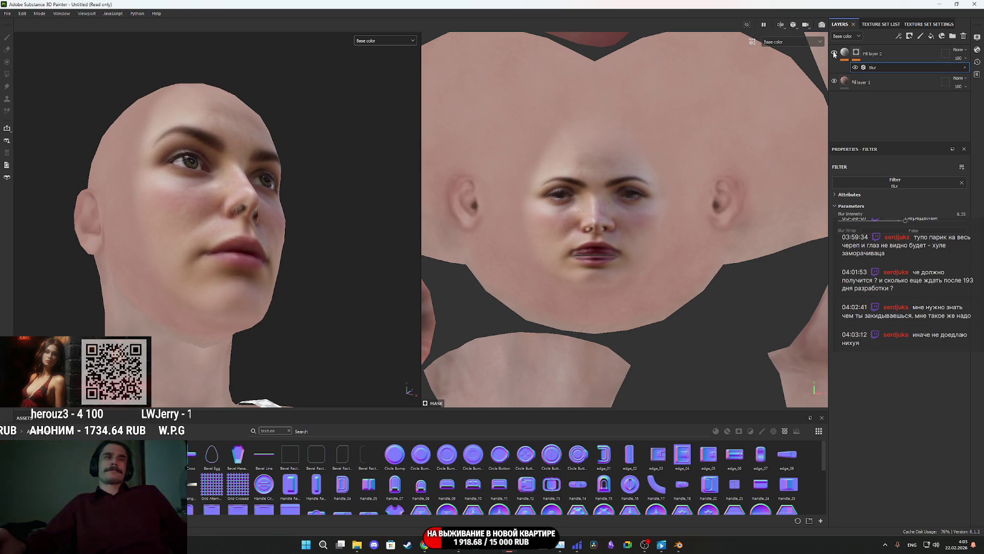
drag(162, 248, 93, 292)
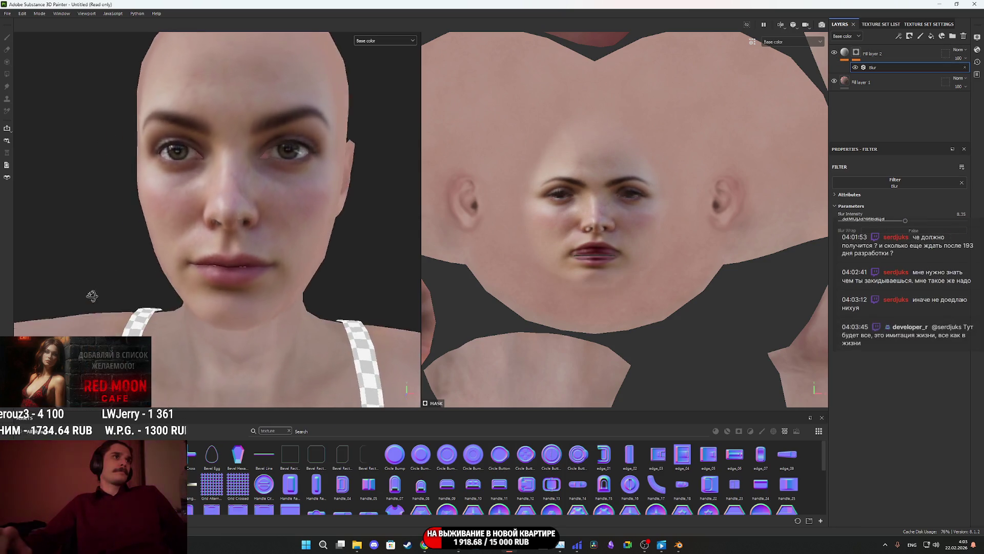
scroll(189, 228, down, 5)
mouse_move(190, 229)
mouse_down()
mouse_move(215, 222)
mouse_move(205, 193)
mouse_move(202, 245)
mouse_up()
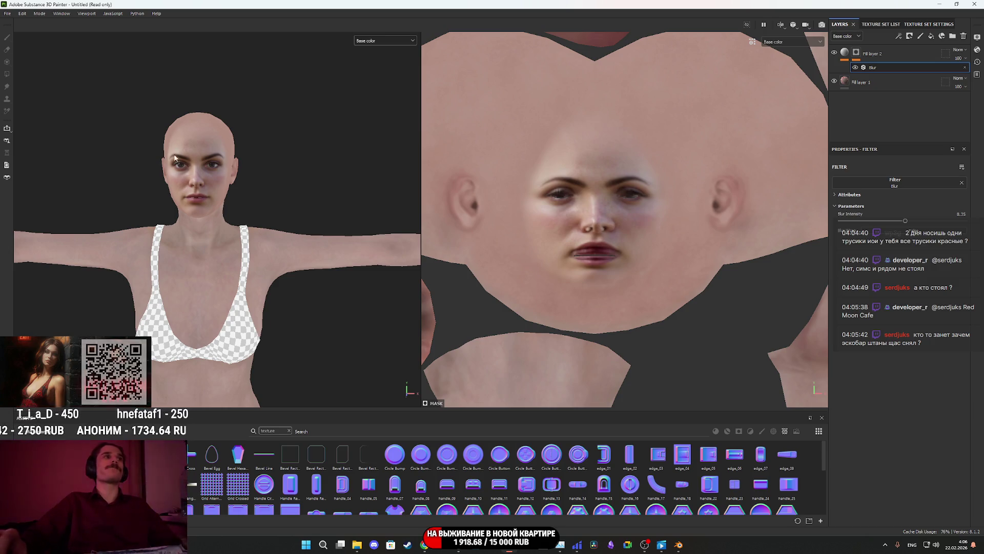
scroll(203, 245, up, 3)
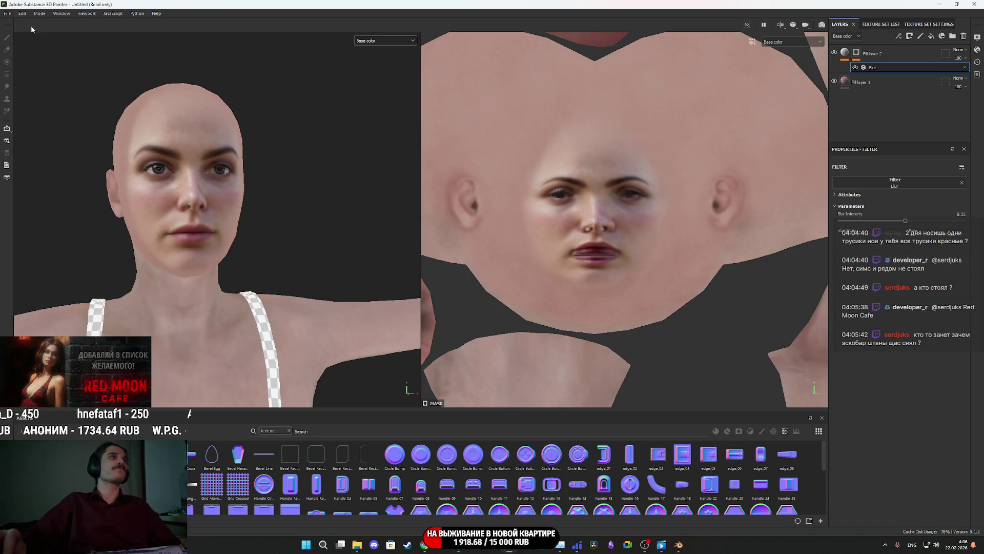
click(7, 13)
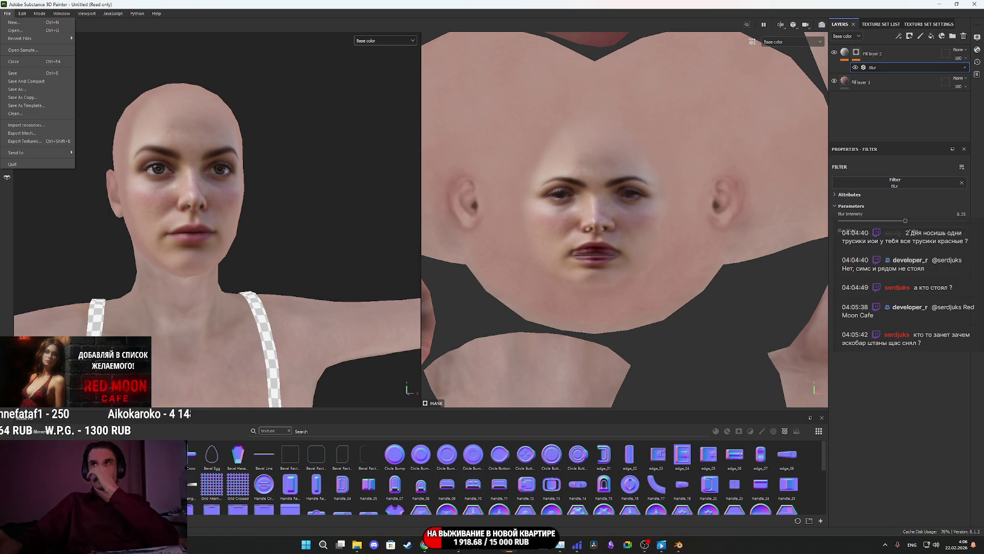
click(357, 545)
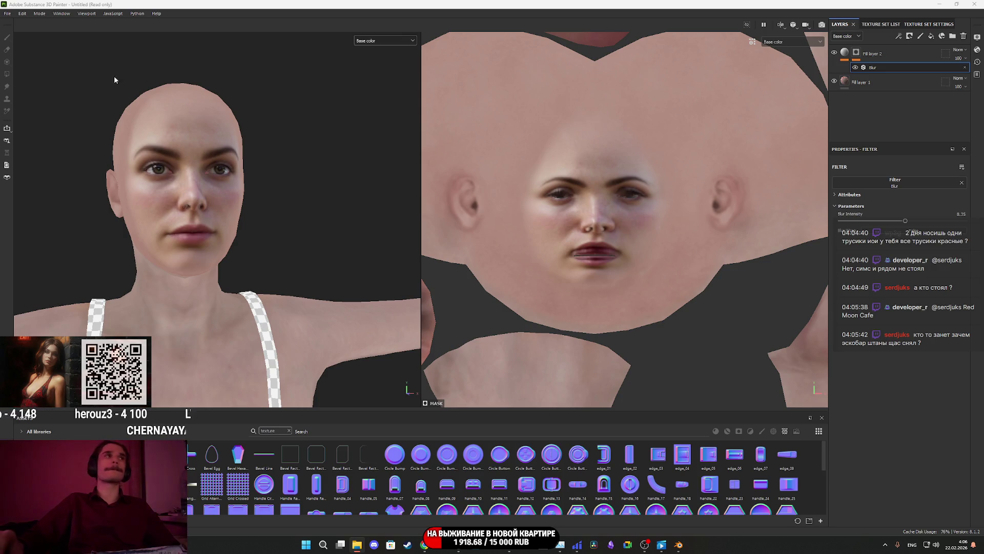
click(7, 13)
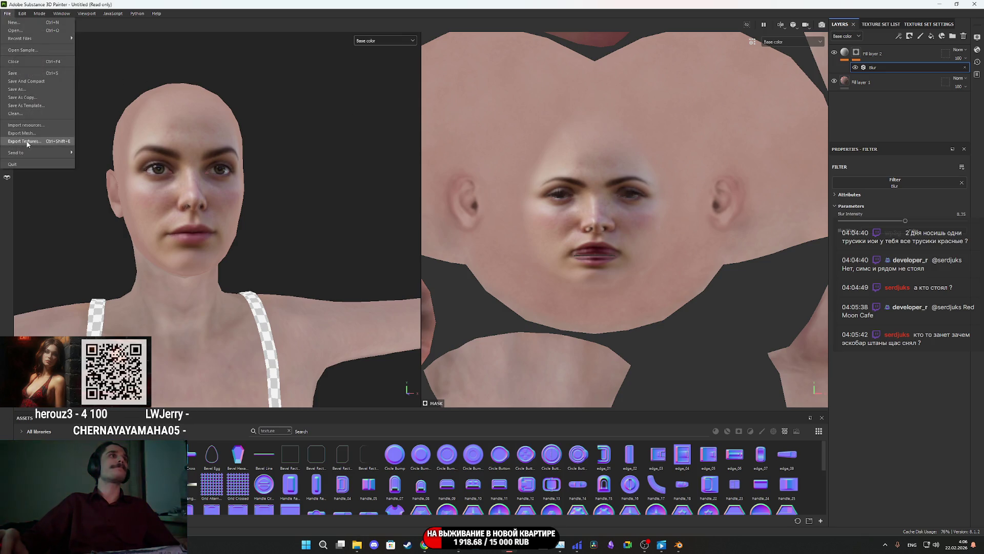
In Export Textures, exclude 2_meshes_Merge and every 4_meshes_Merge map except Base_color
click(25, 141)
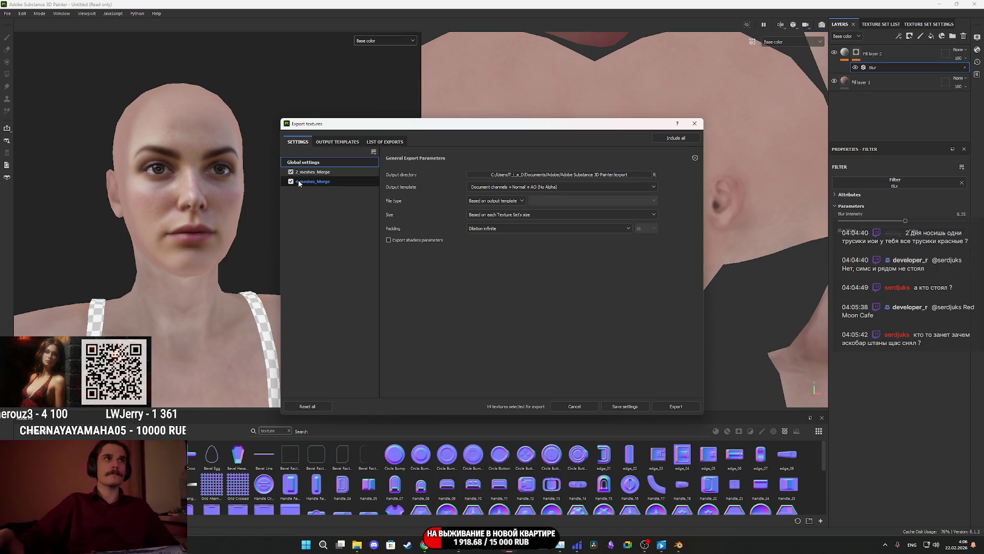
click(291, 172)
click(312, 181)
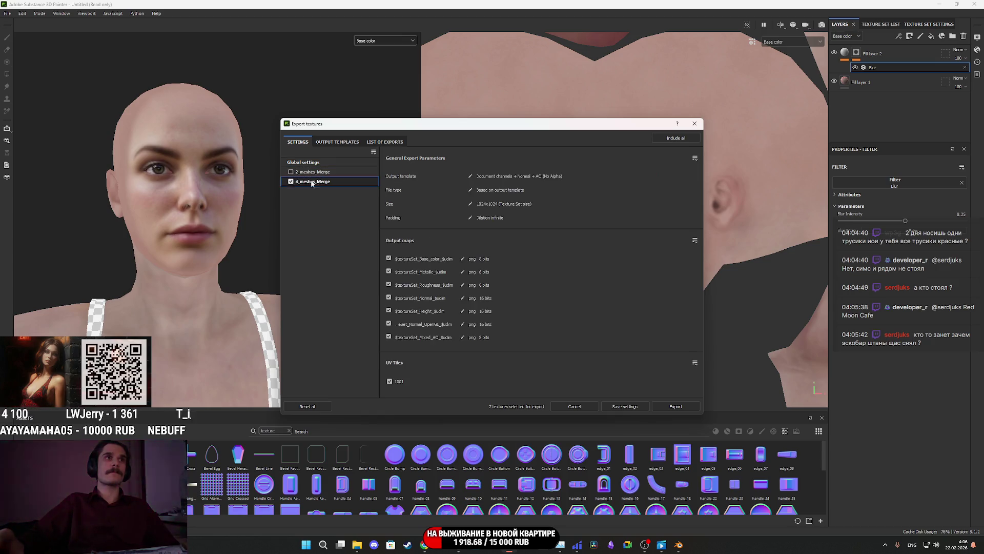
click(388, 337)
click(389, 324)
click(389, 311)
click(389, 298)
click(389, 284)
click(388, 272)
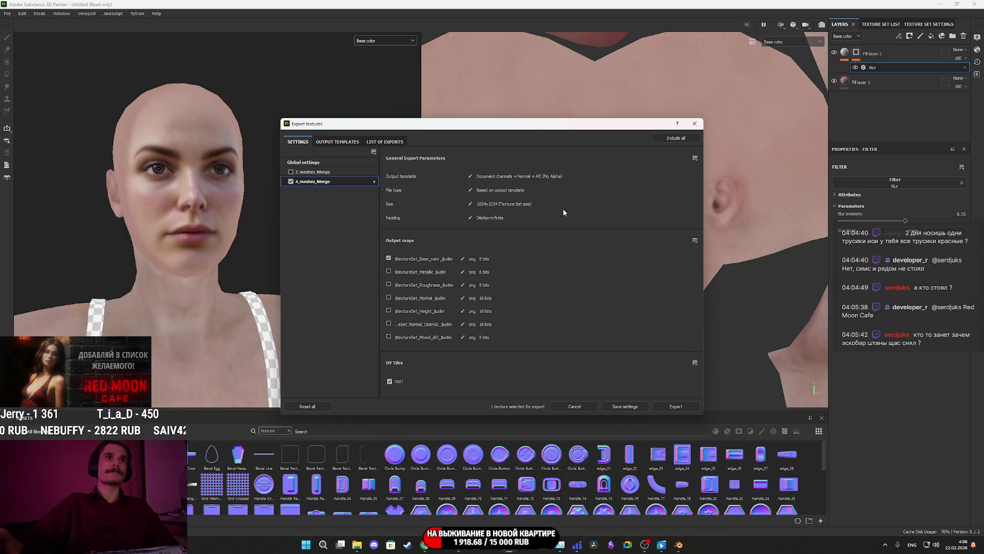
Set the output directory to Woman_Naked1.fbm, export the base color texture, and return to Unreal
click(303, 162)
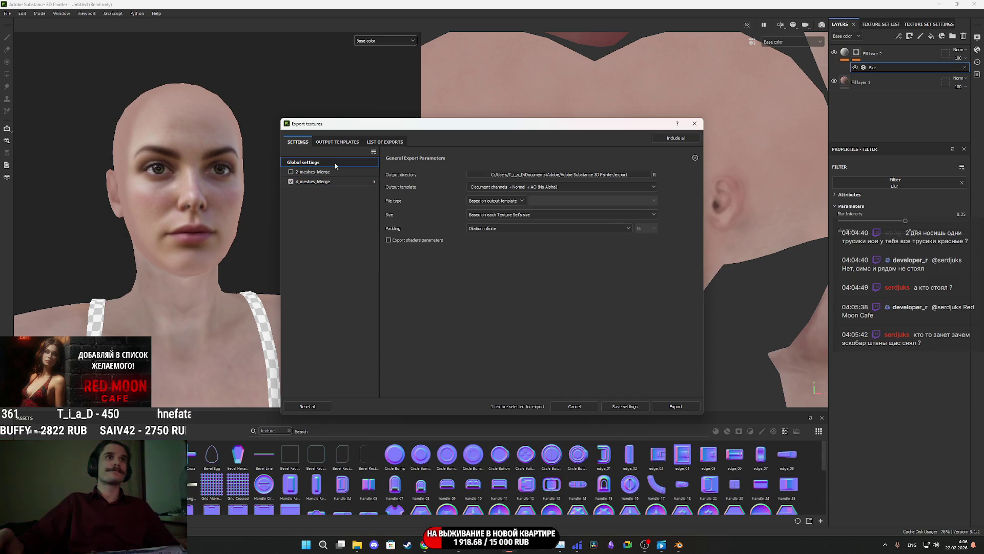
click(632, 174)
click(511, 154)
text(C:\Users\T_i_a_D\Downloads\NewWoman\Woman_Naked1\Woman_Naked1.fbm)
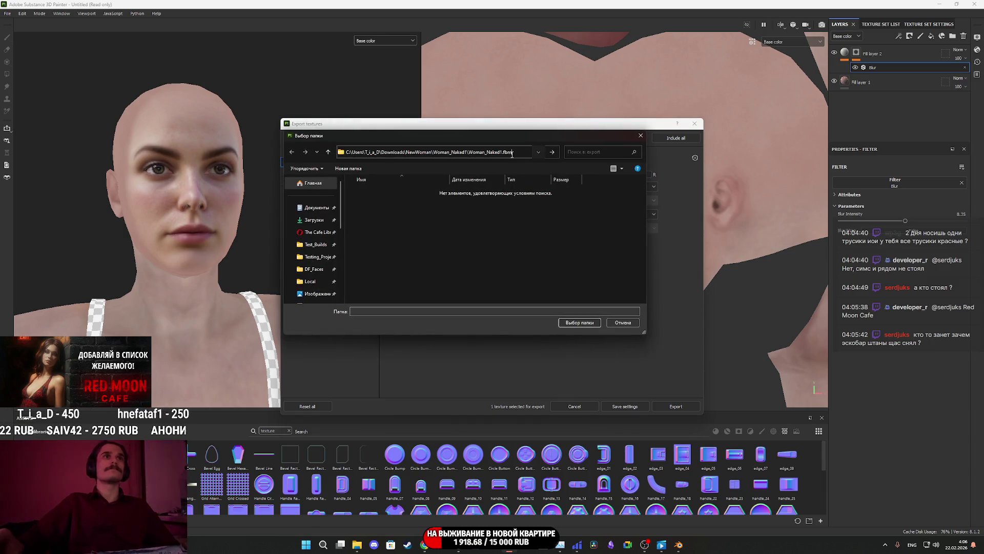
key(Return)
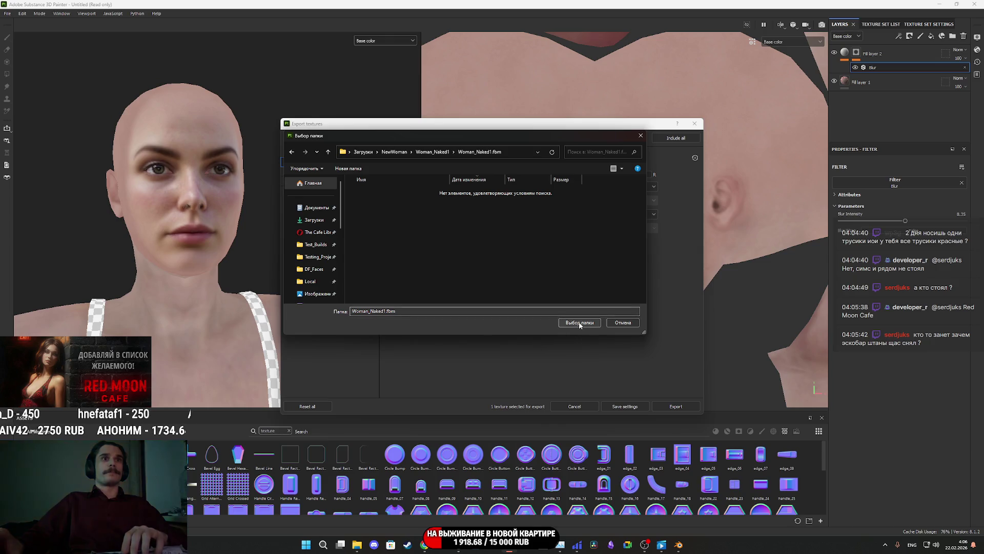
click(579, 322)
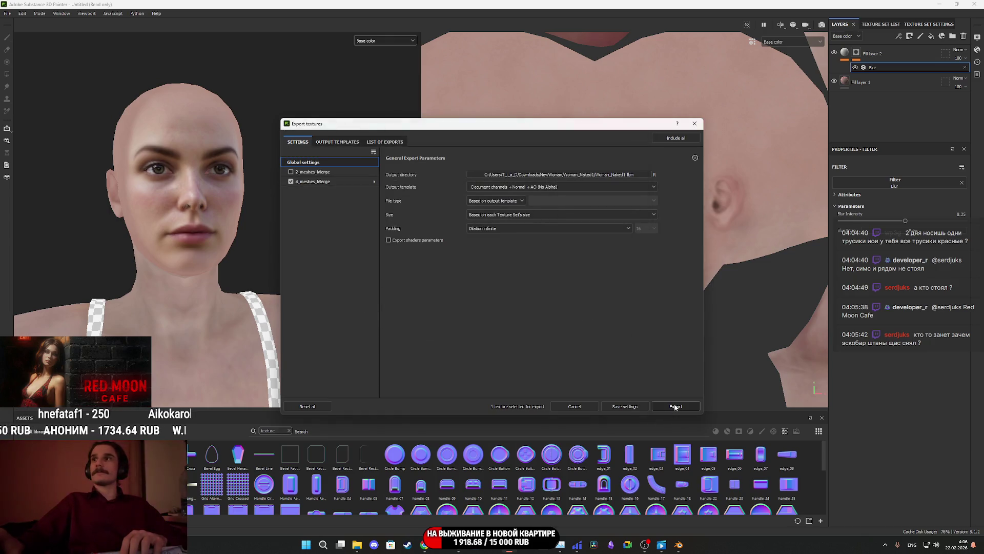
click(679, 406)
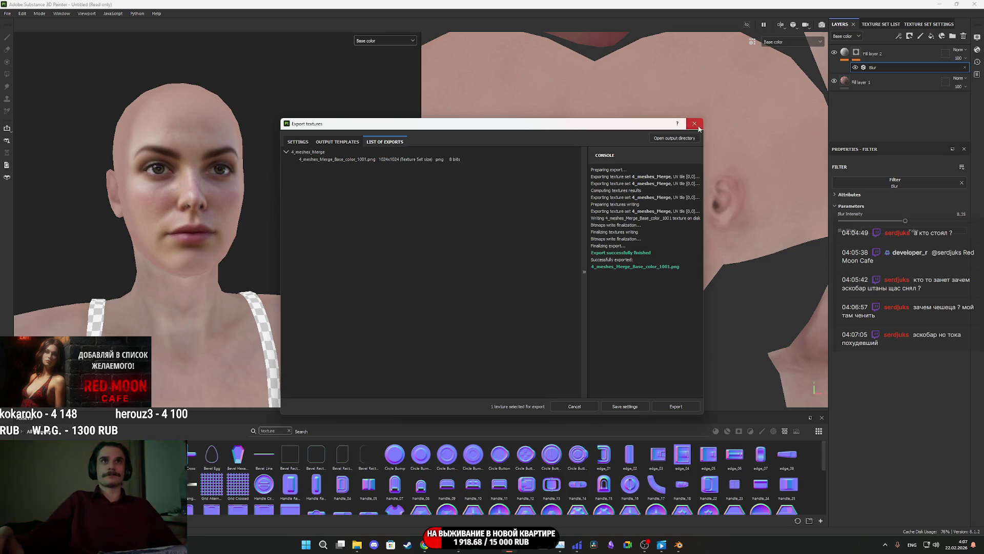
click(695, 125)
click(469, 516)
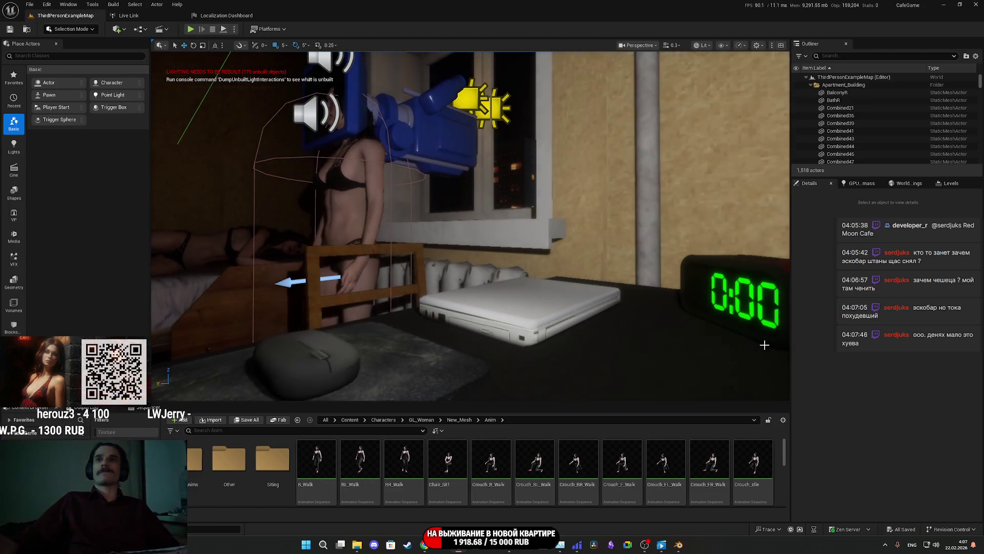
Navigate from Anim up to New_Mesh, into Tex/Naked, and open 4_meshes_Merge_Base_color
mouse_move(536, 464)
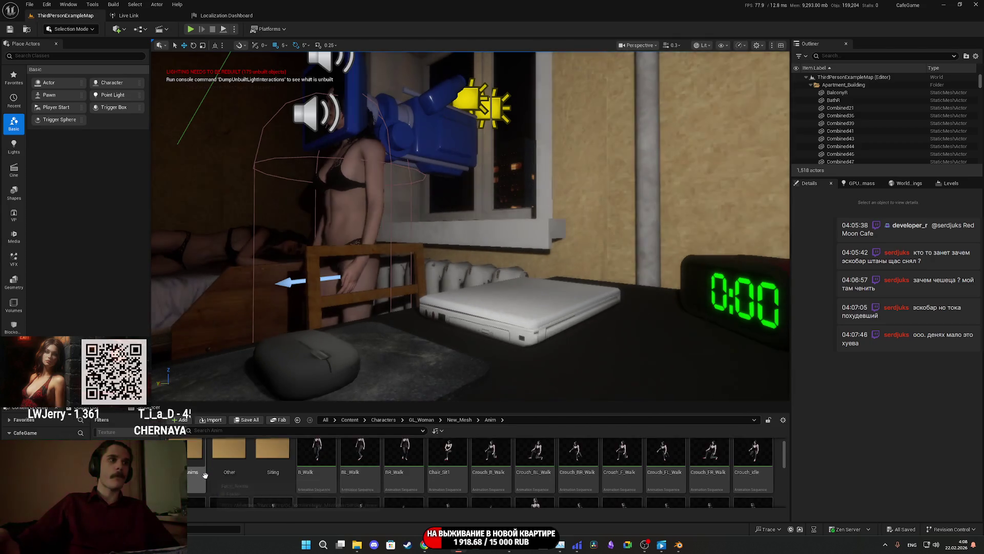
key(alt+Left)
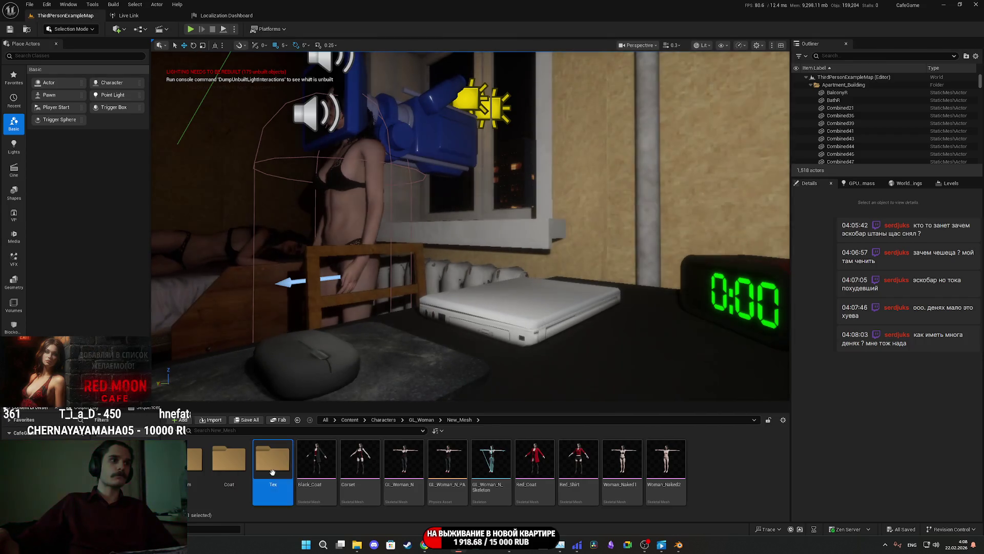
double_click(276, 473)
double_click(280, 470)
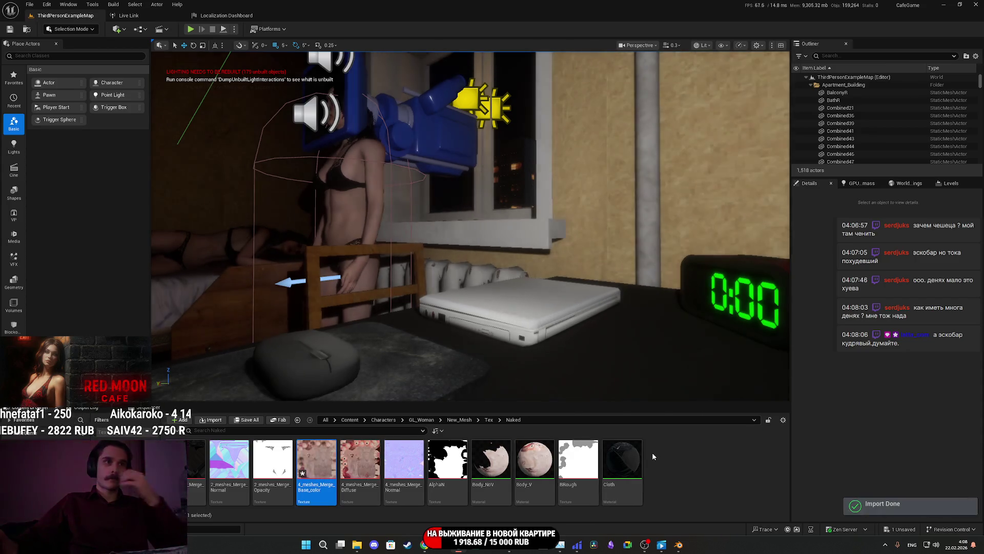
double_click(317, 459)
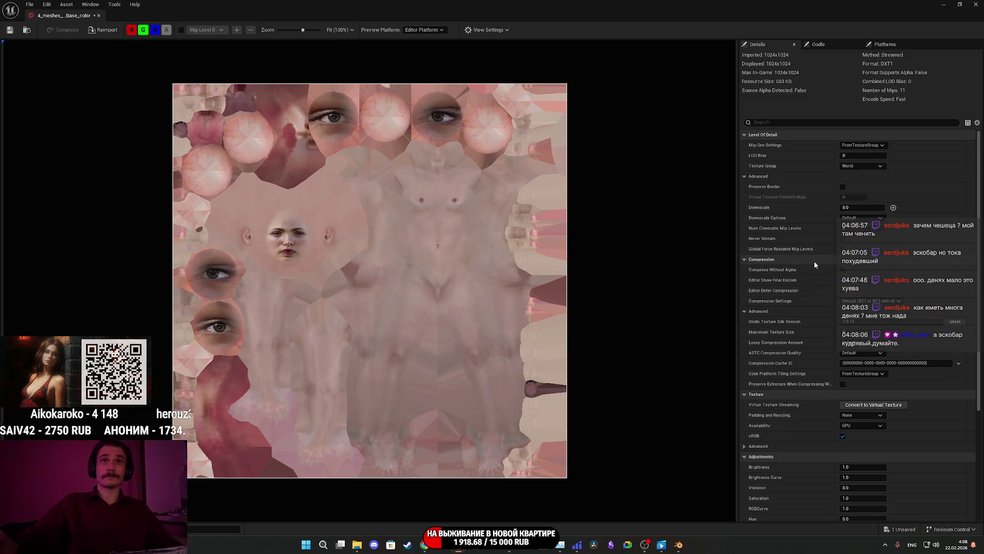
Set Base_color's Texture Group to 8 Bit Data, enable sRGB, save, and close the editor
click(861, 164)
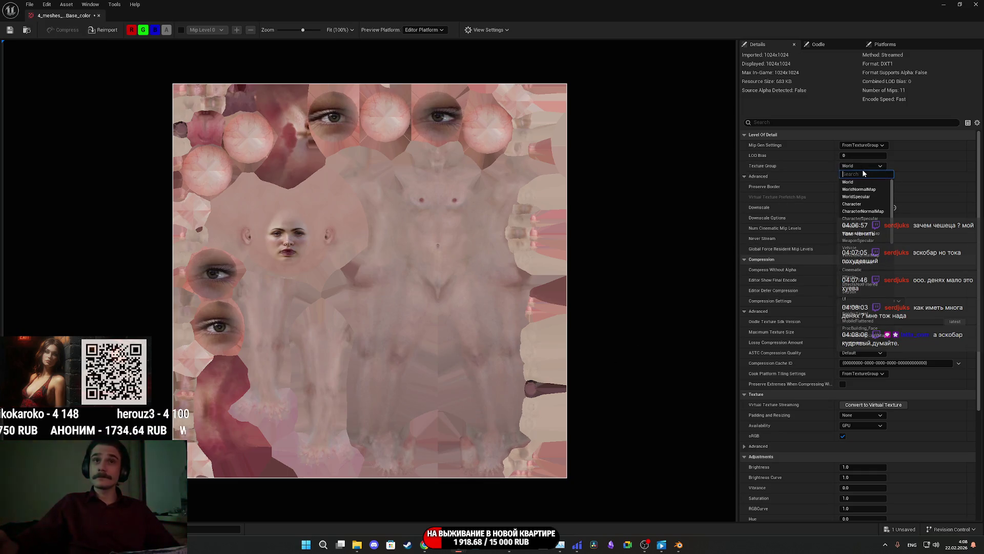
scroll(867, 230, down, 6)
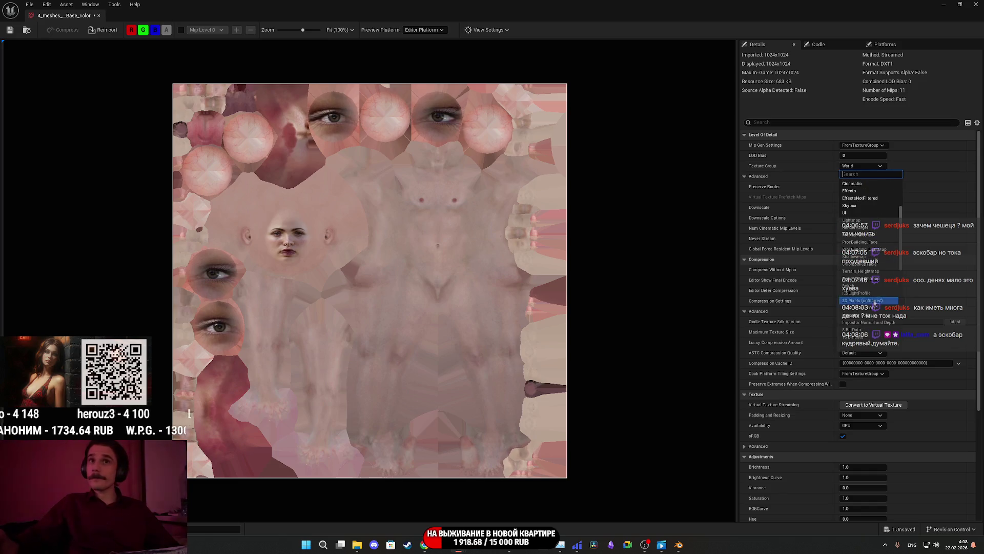
click(868, 282)
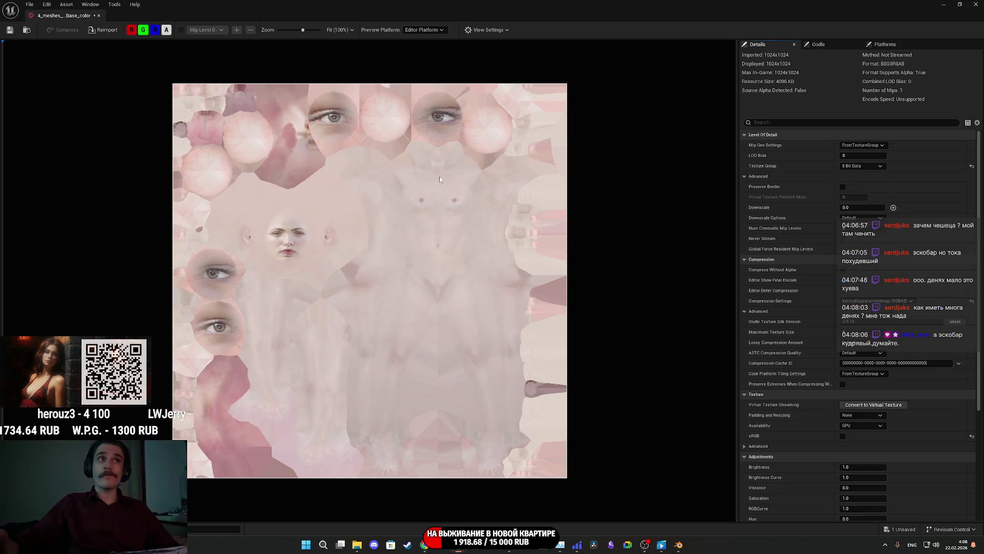
click(843, 436)
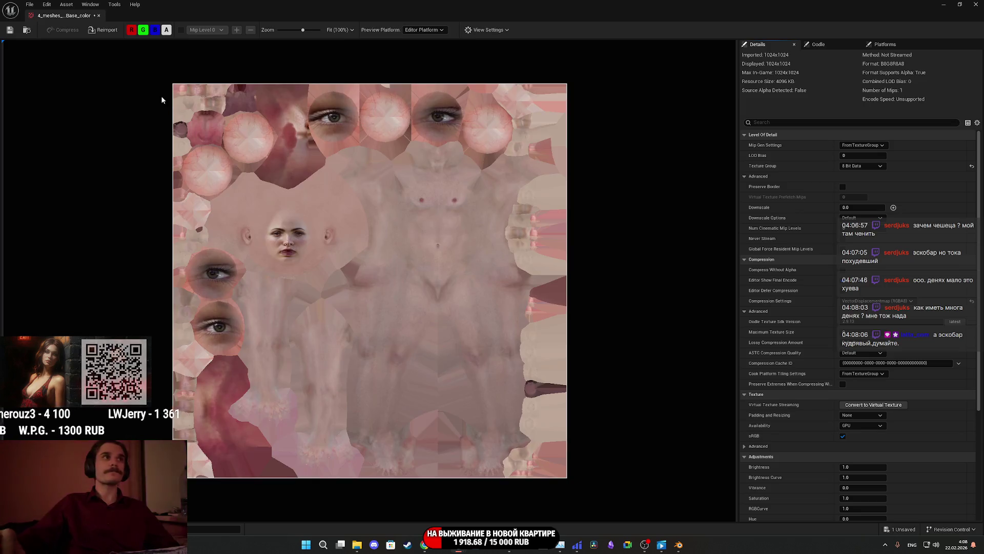
click(9, 30)
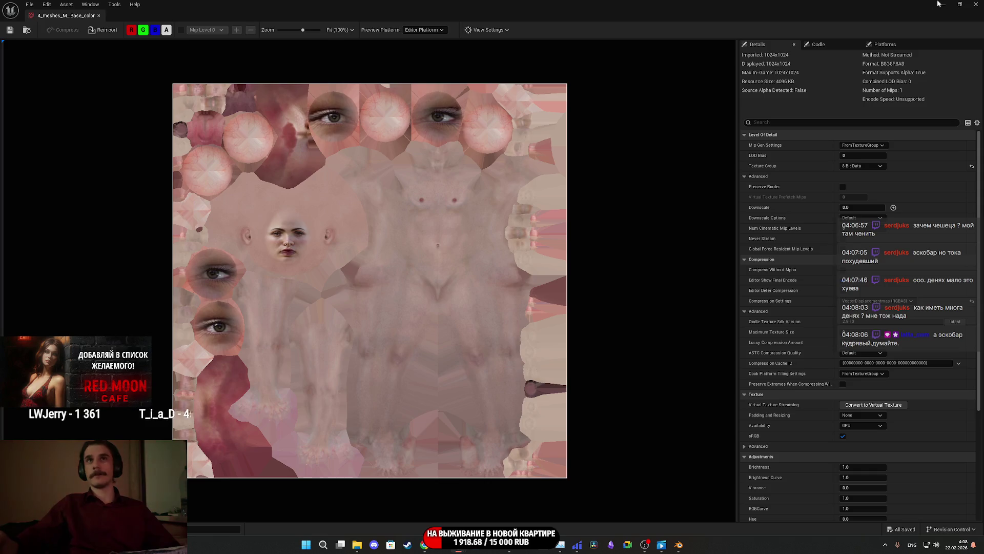
click(976, 4)
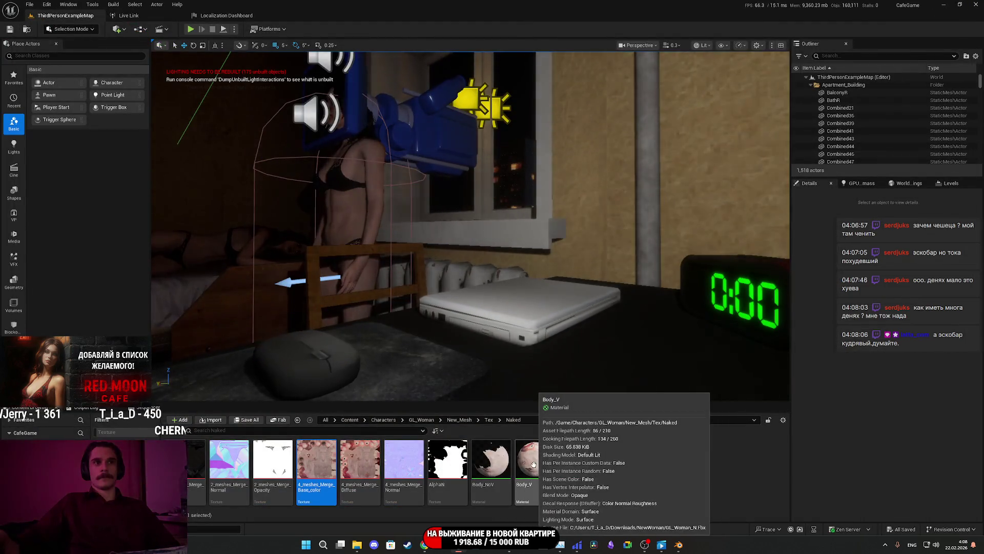
Assign the Base_color texture to Body_V's DiffuseColorMap parameter and apply the change
double_click(533, 464)
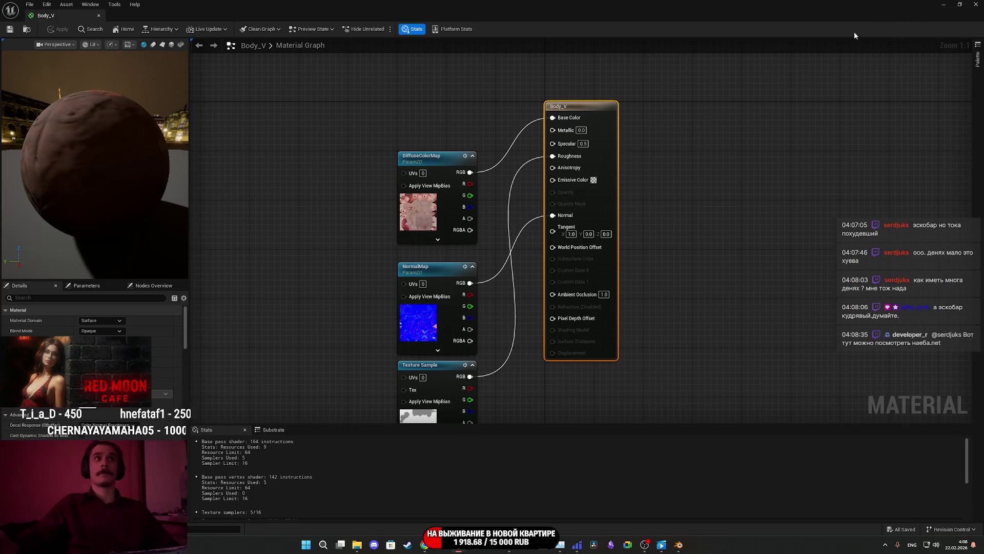
click(422, 205)
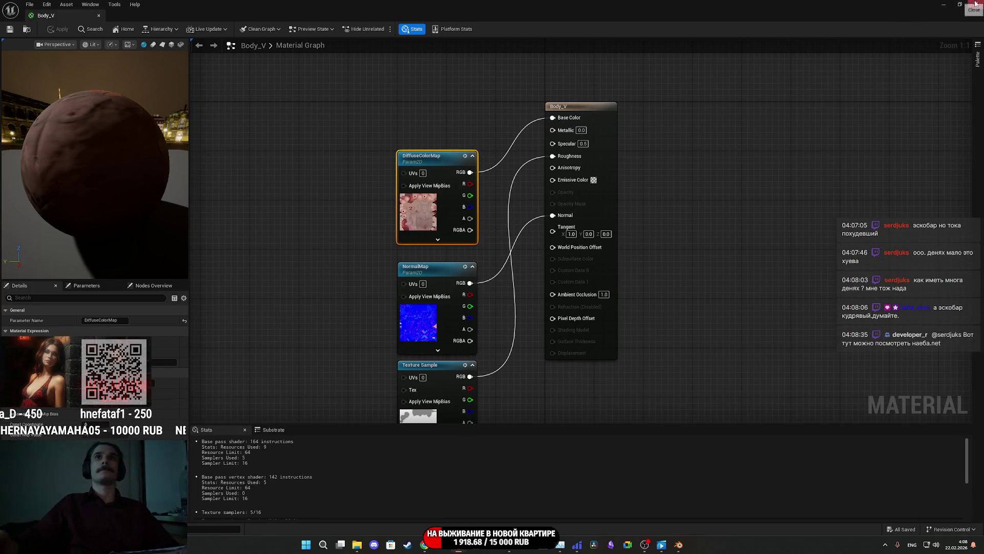
click(960, 4)
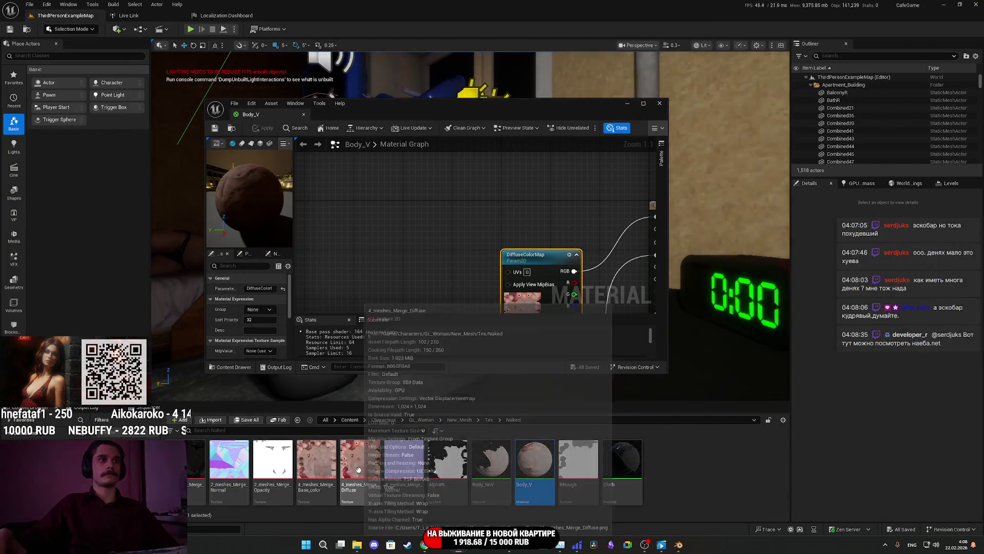
click(316, 462)
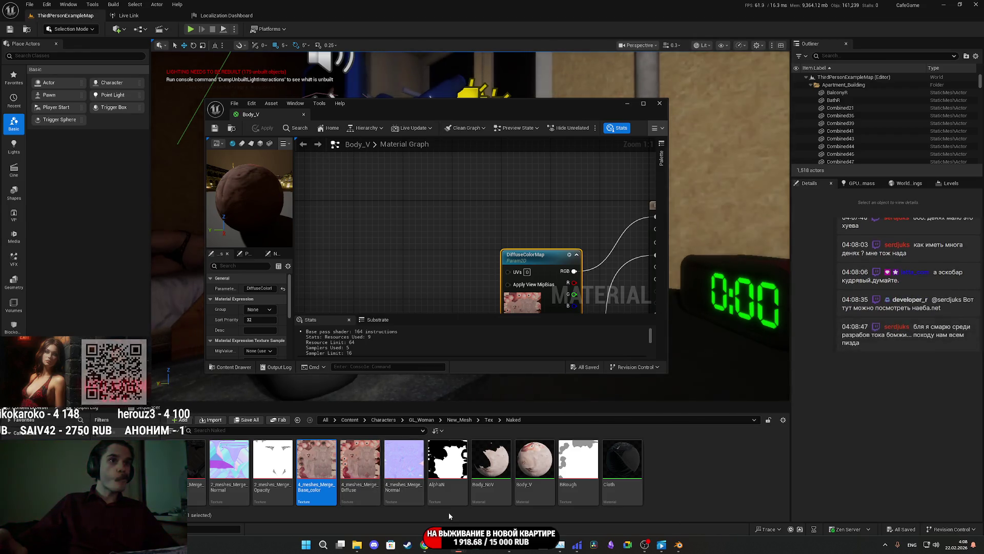
mouse_move(360, 475)
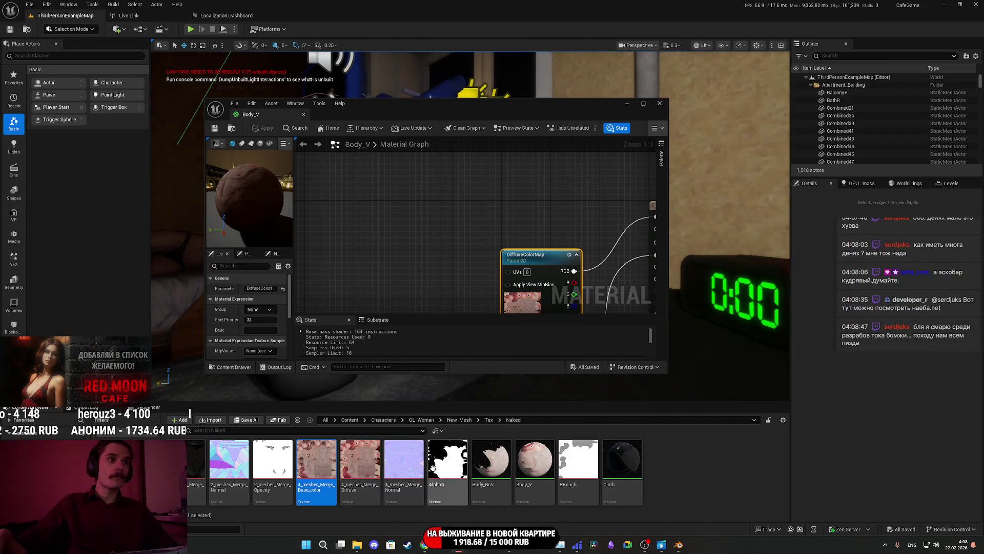
mouse_move(434, 467)
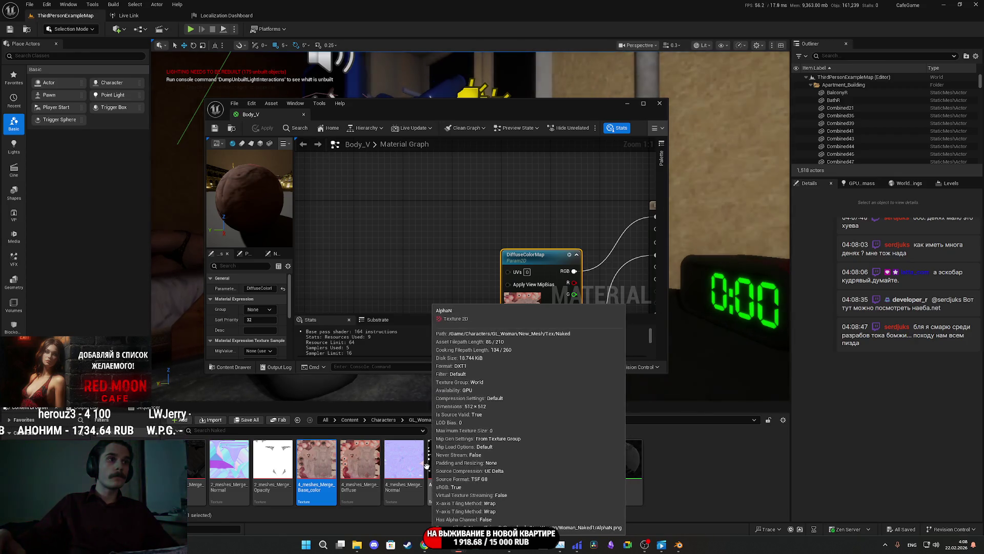
scroll(260, 334, down, 5)
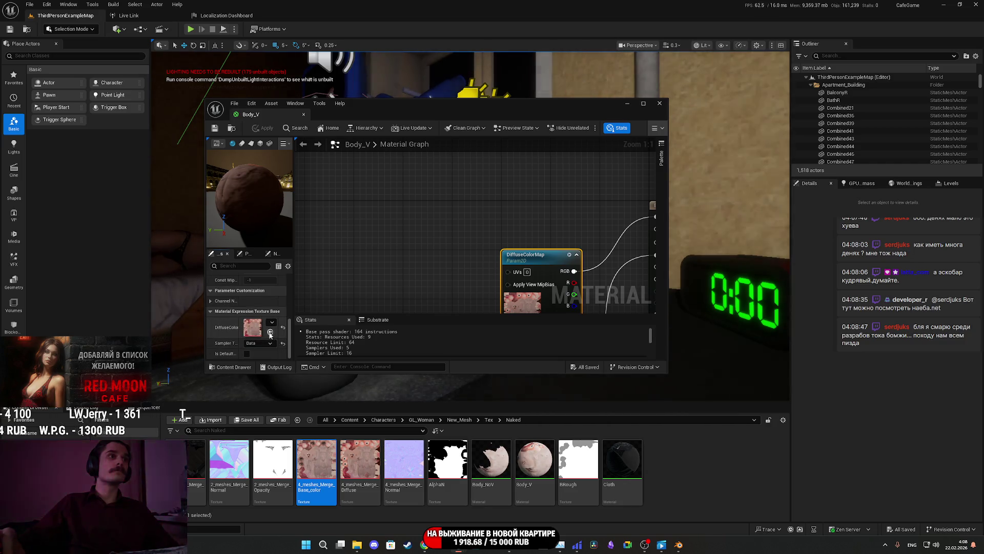
click(264, 128)
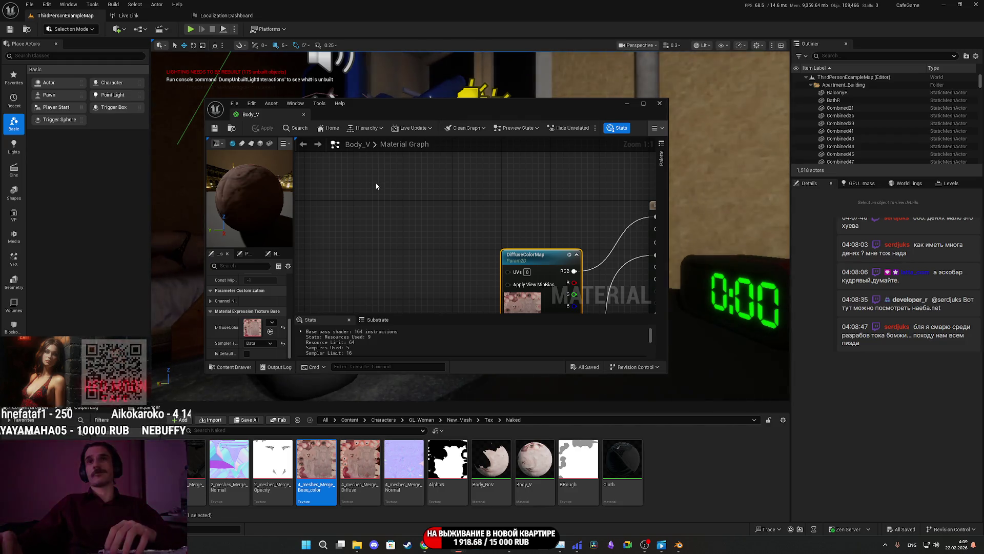
click(659, 104)
Assign Base_color to Body_NoV's DiffuseColor slot, apply, and frame the woman's face
click(495, 472)
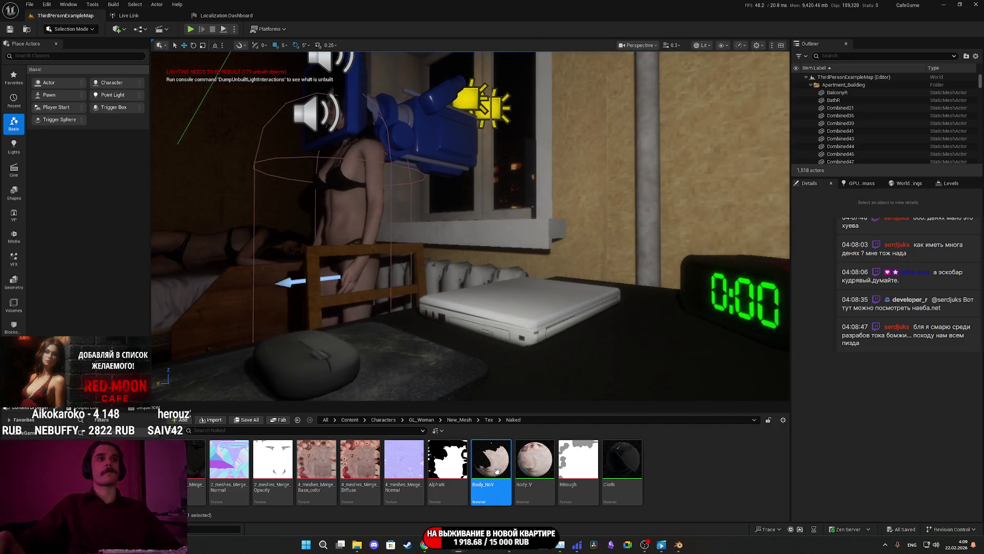
double_click(495, 471)
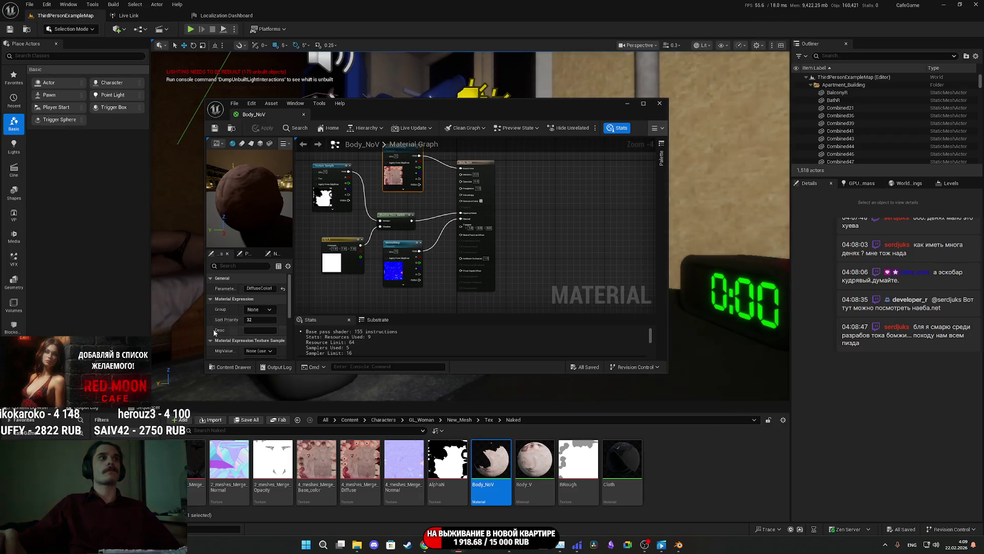
scroll(216, 331, down, 5)
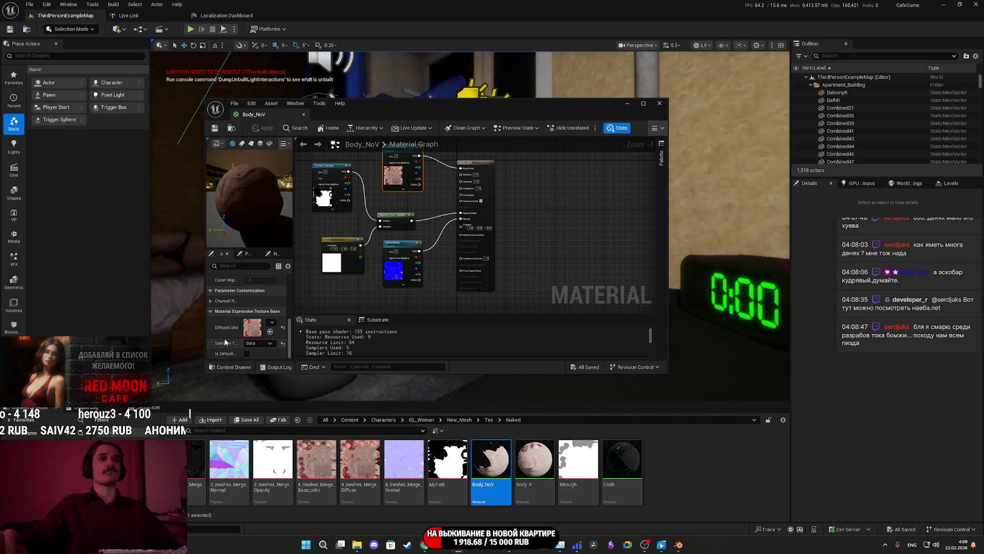
mouse_move(316, 461)
mouse_down()
mouse_move(307, 354)
mouse_move(252, 329)
mouse_up()
click(263, 127)
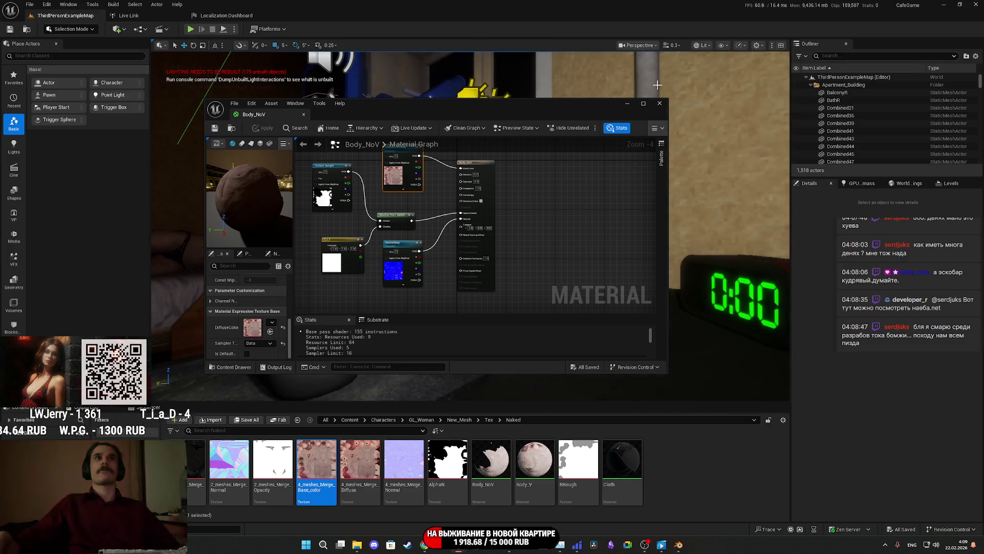
click(659, 103)
drag(433, 230, 441, 159)
mouse_move(418, 212)
mouse_down()
mouse_move(429, 219)
mouse_move(348, 105)
mouse_up()
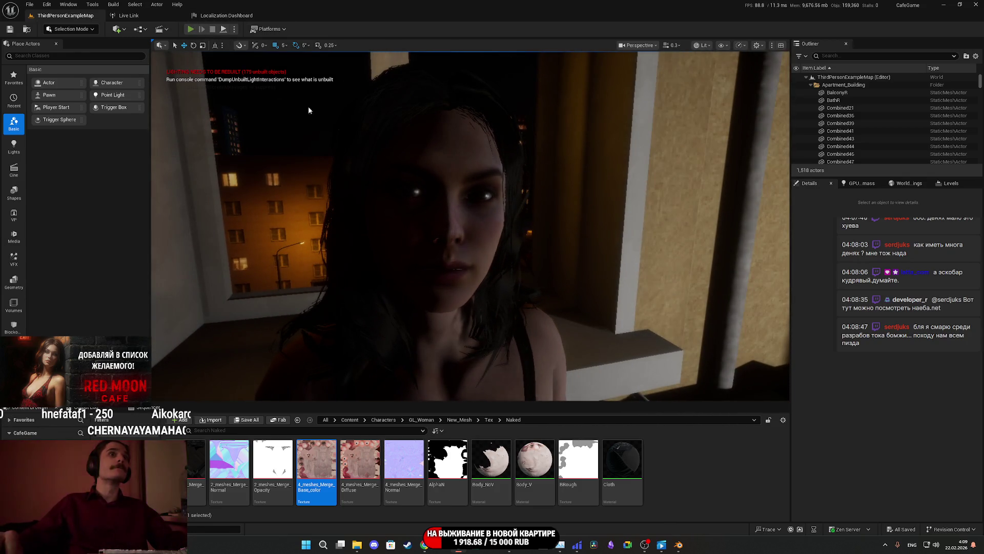
Play the level in fullscreen and interact with the object in front of the player
click(190, 29)
key(F11)
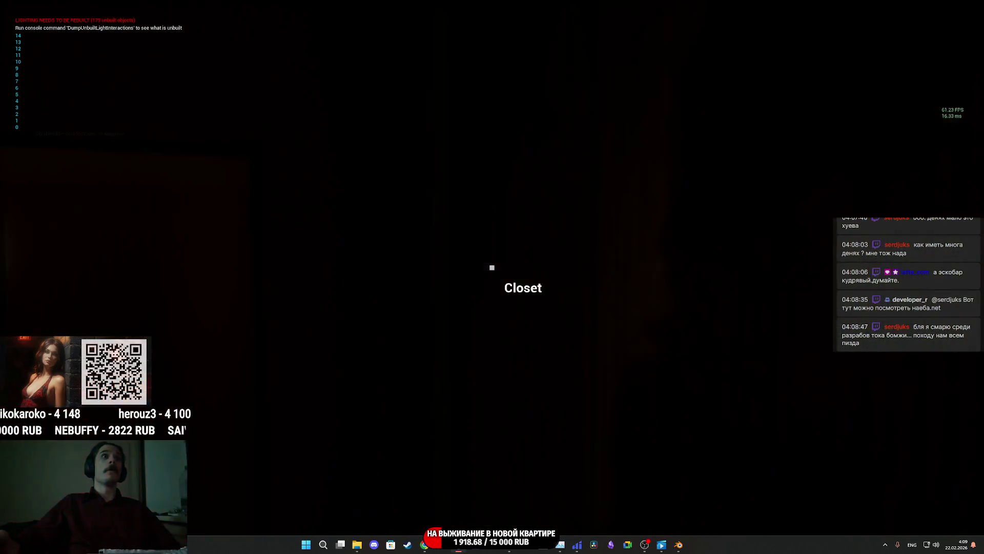
key(e)
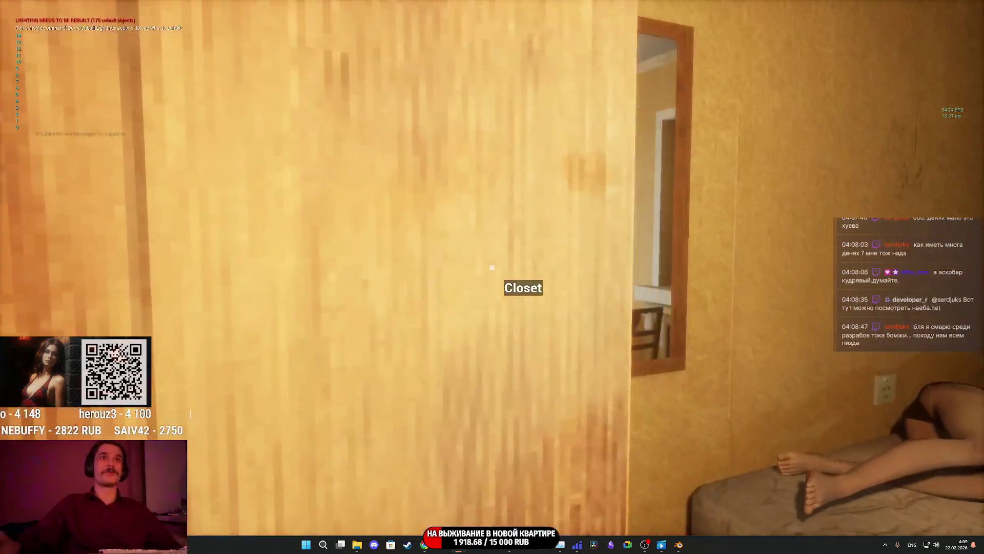
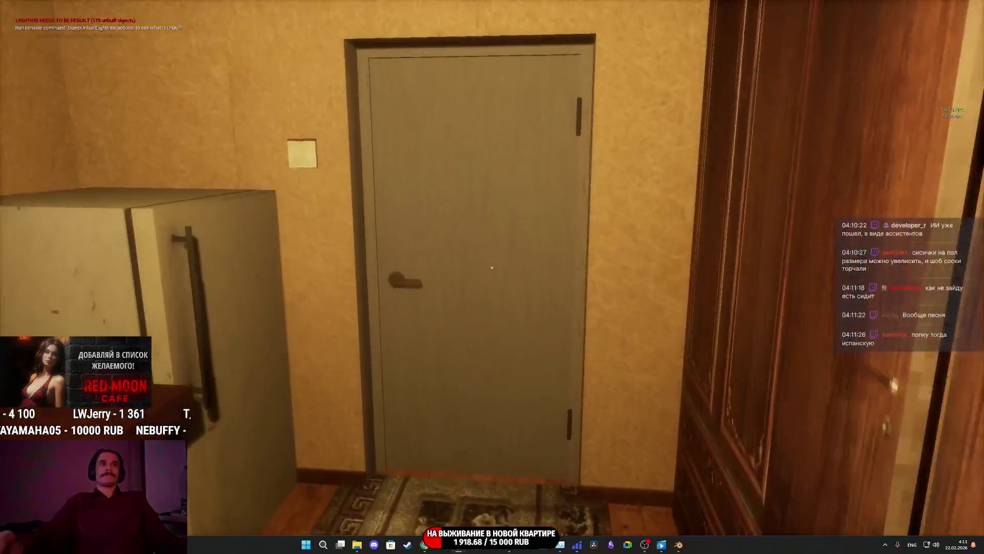
Walk from the front door through the hallway into the bathroom up to the mirror
key(w)
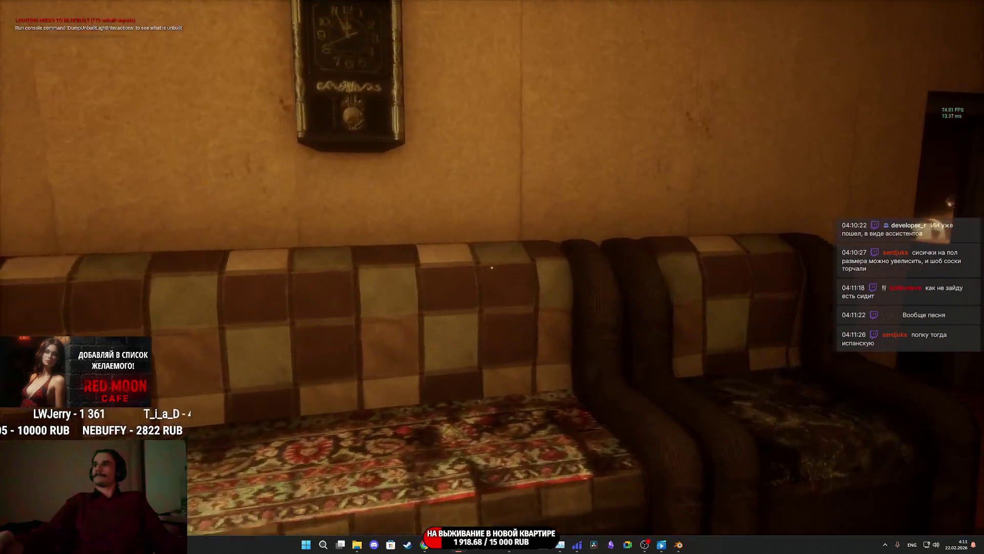
key(w)
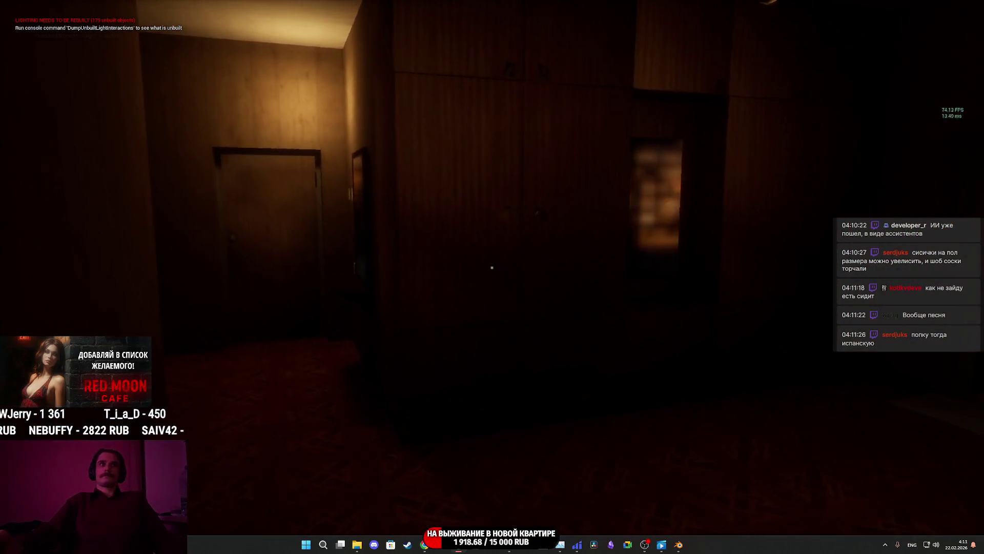
key(w)
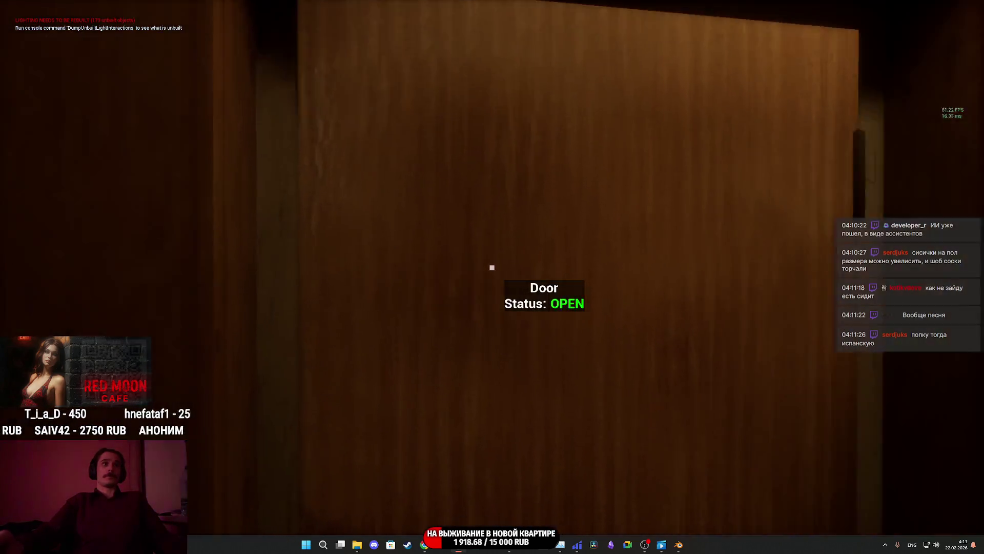
key(w)
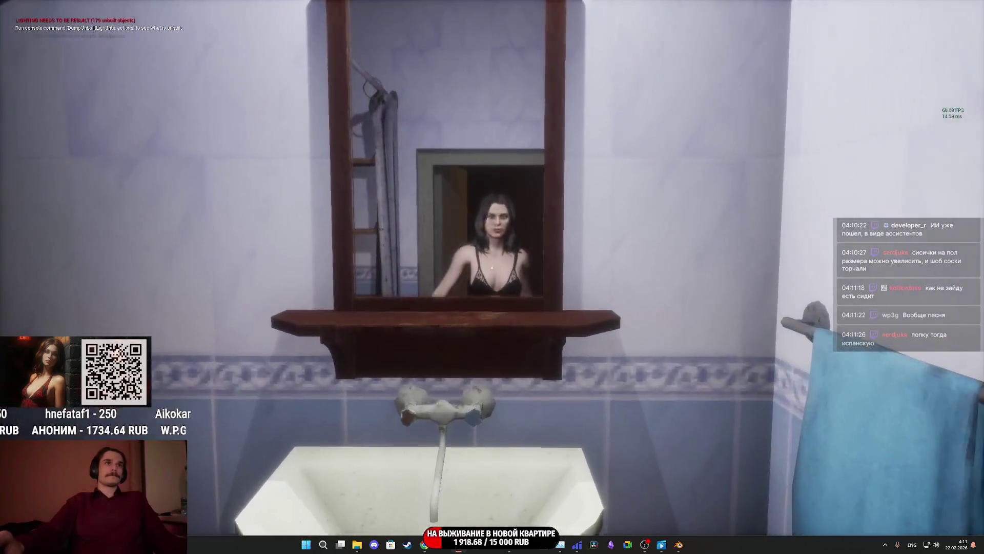
key(w)
key(w)
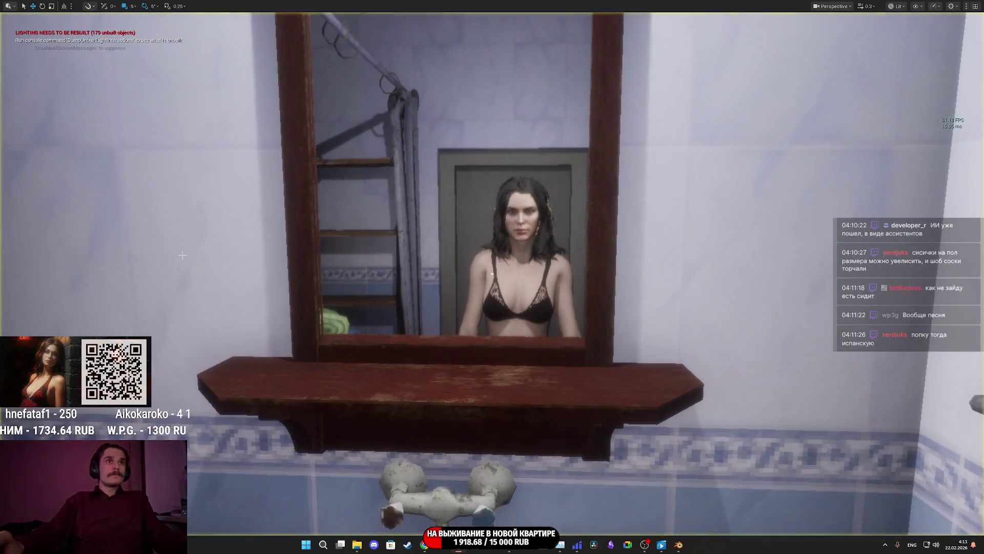
Move in tight on the woman's reflected face, then stop the play session
key(e)
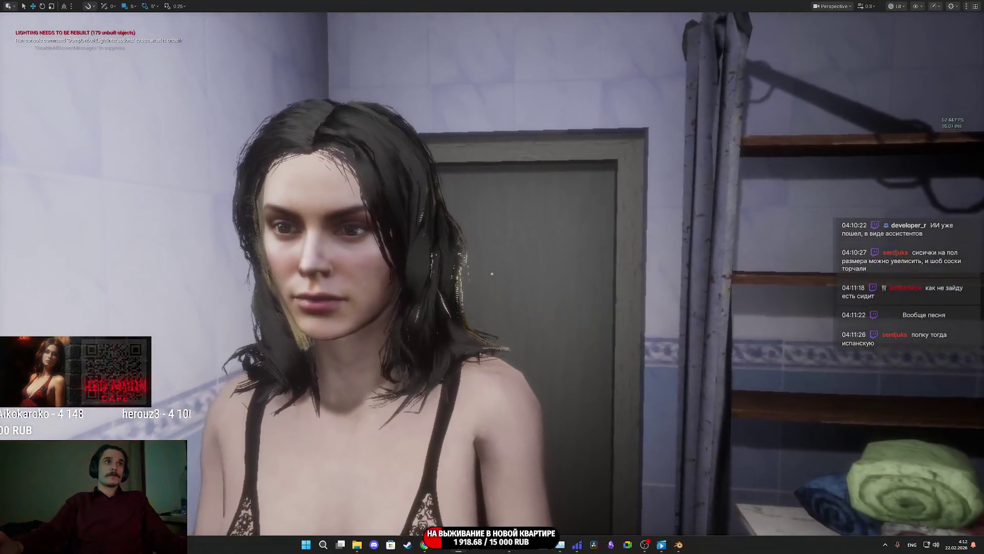
key(w)
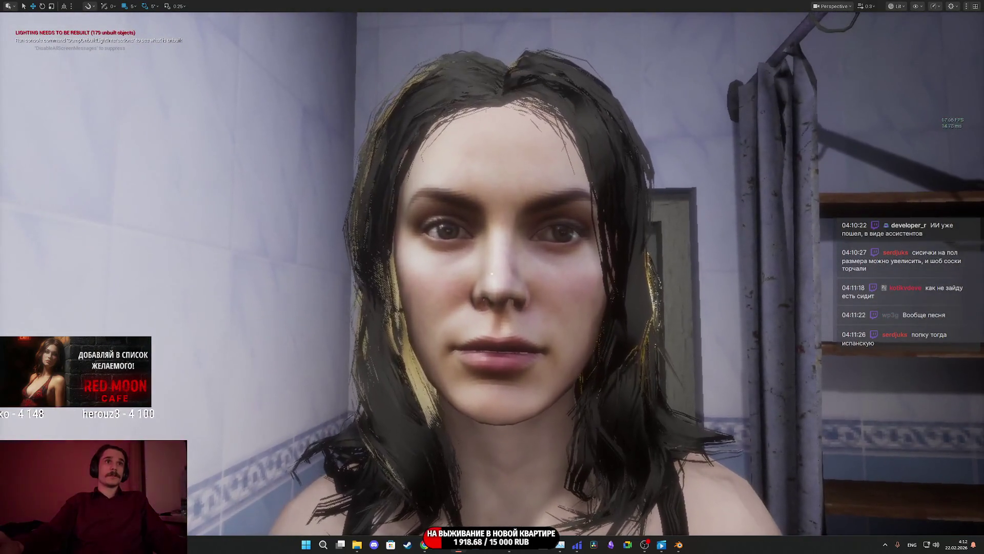
key(w)
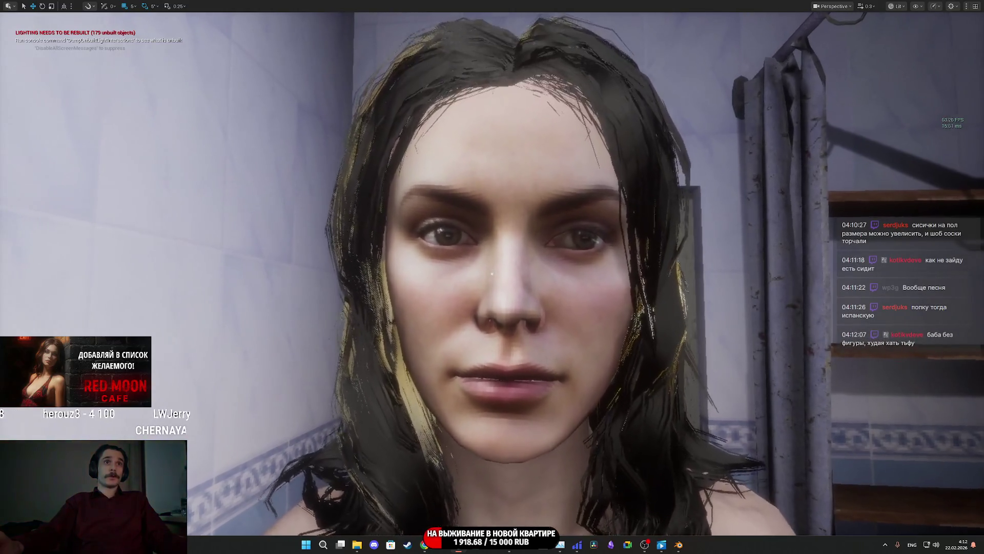
key(w)
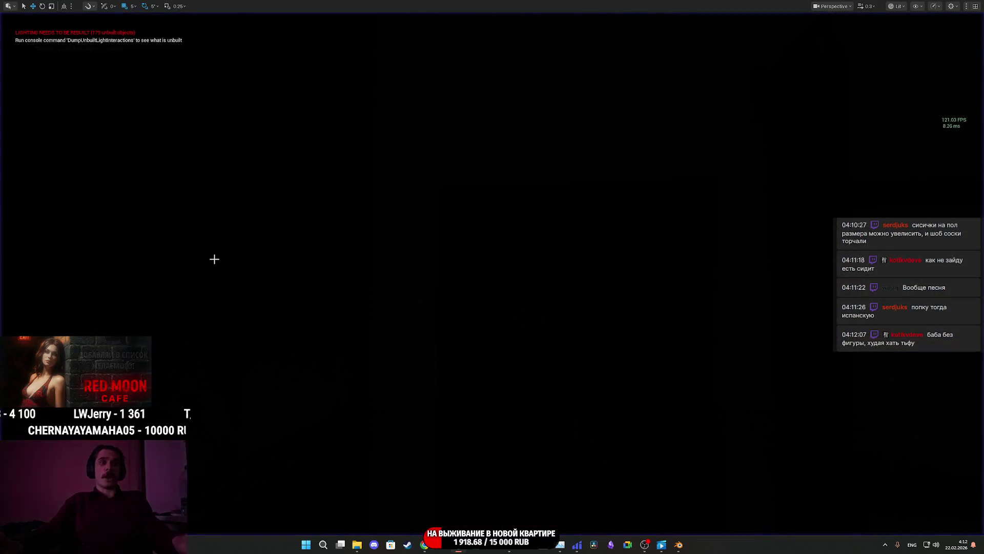
key(F11)
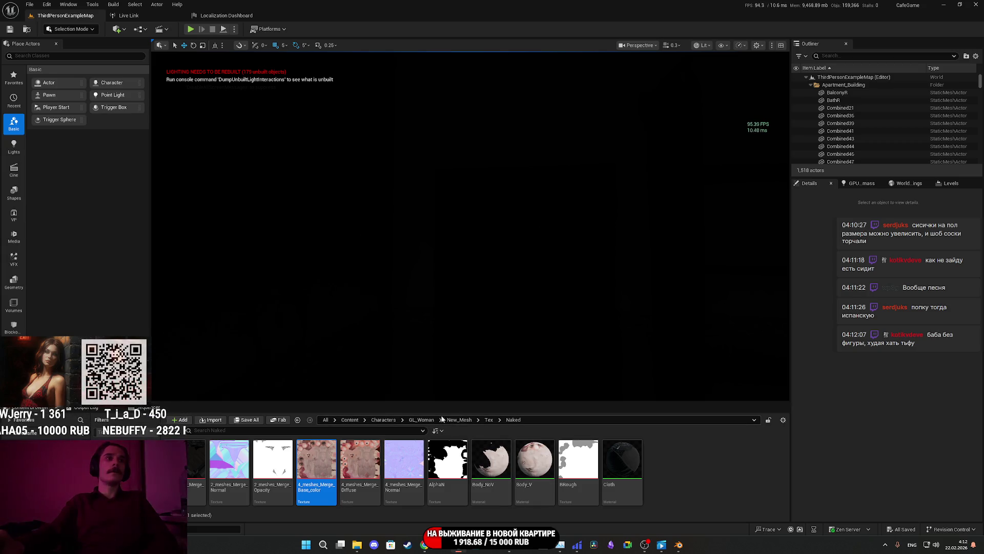
Go up to the GL_Woman folder and browse into its MMesh folder
click(421, 419)
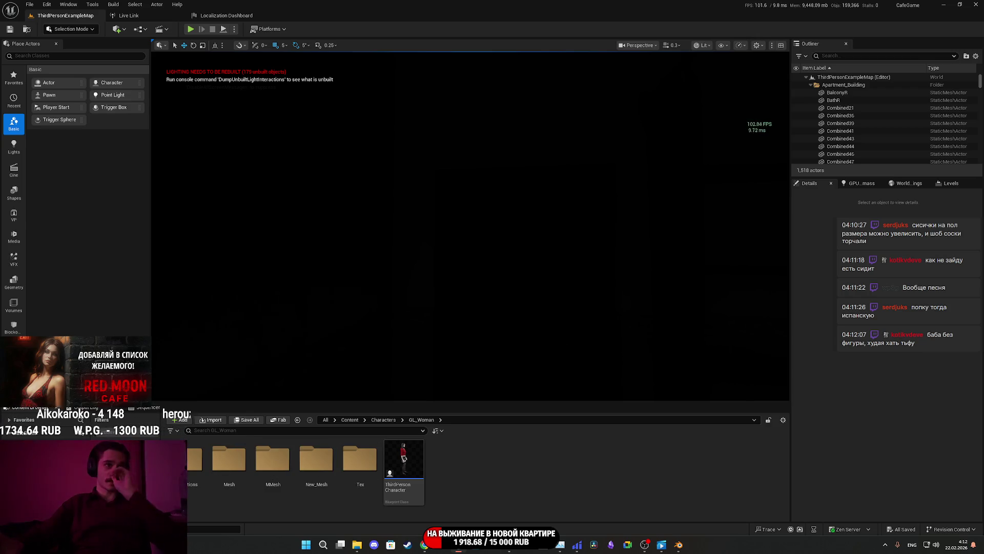
click(230, 462)
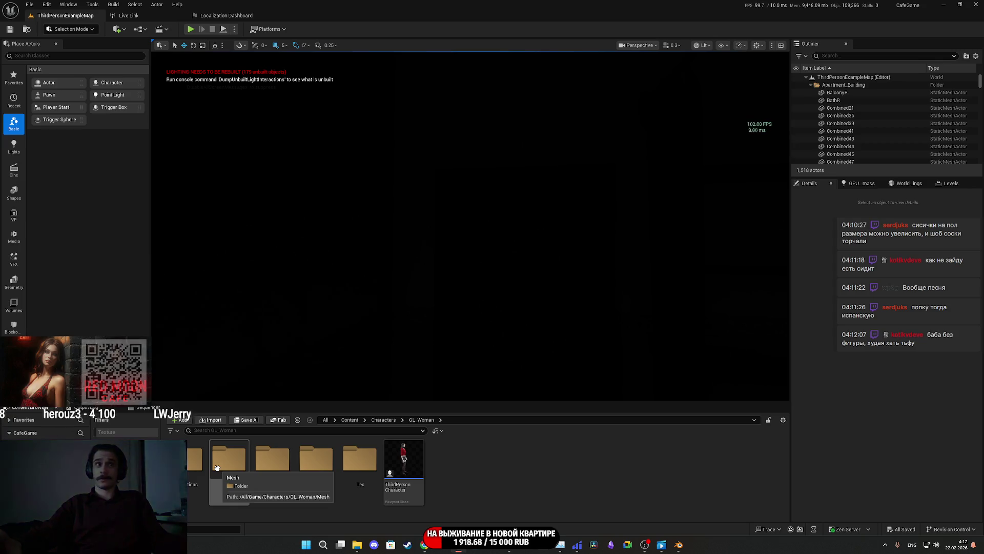
click(315, 464)
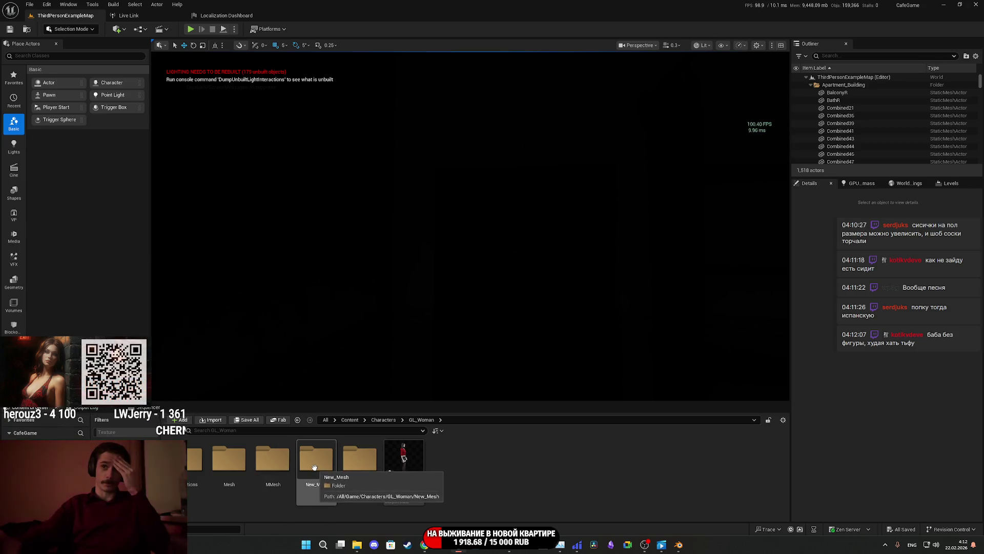
click(287, 472)
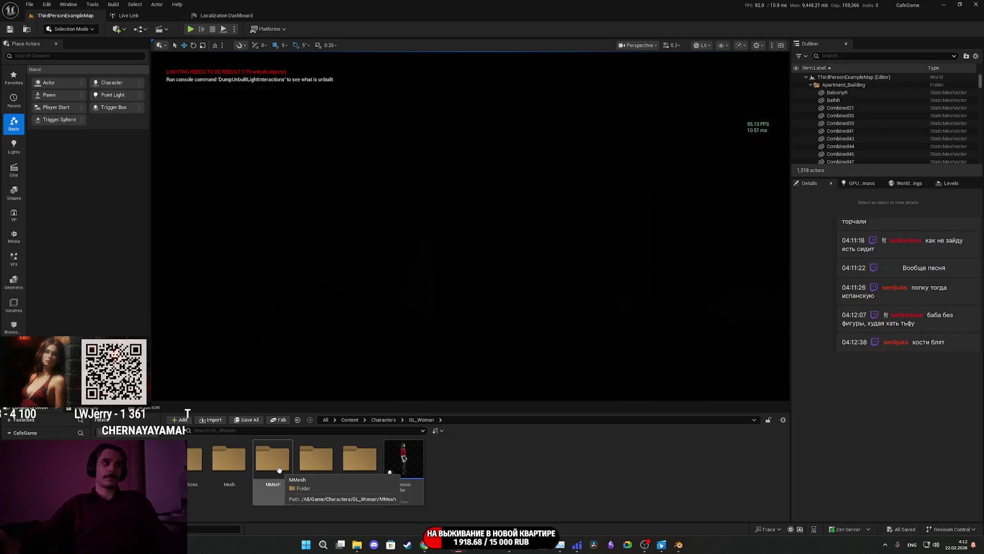
click(291, 470)
double_click(291, 471)
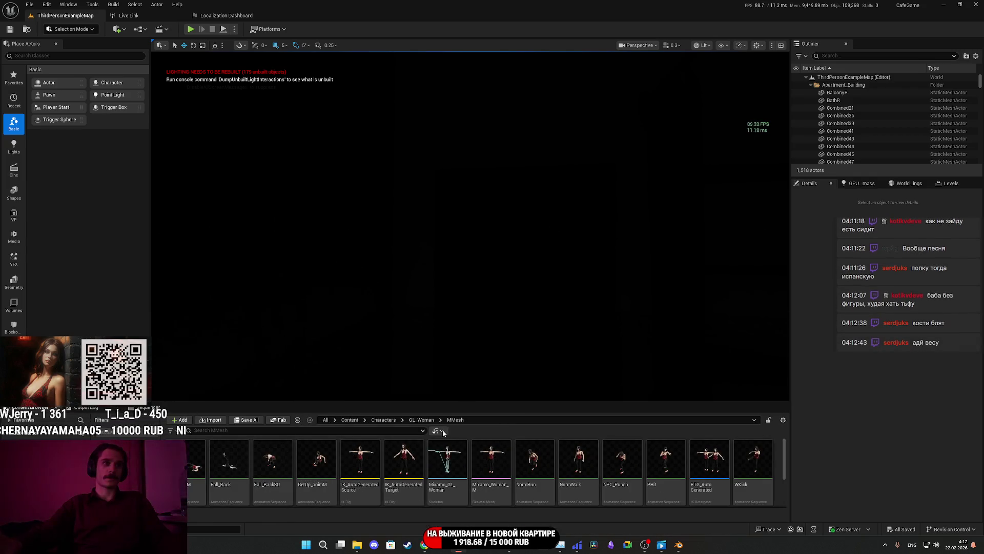
Return to GL_Woman, open New_Mesh and select the Woman_Naked1 skeletal mesh
click(422, 419)
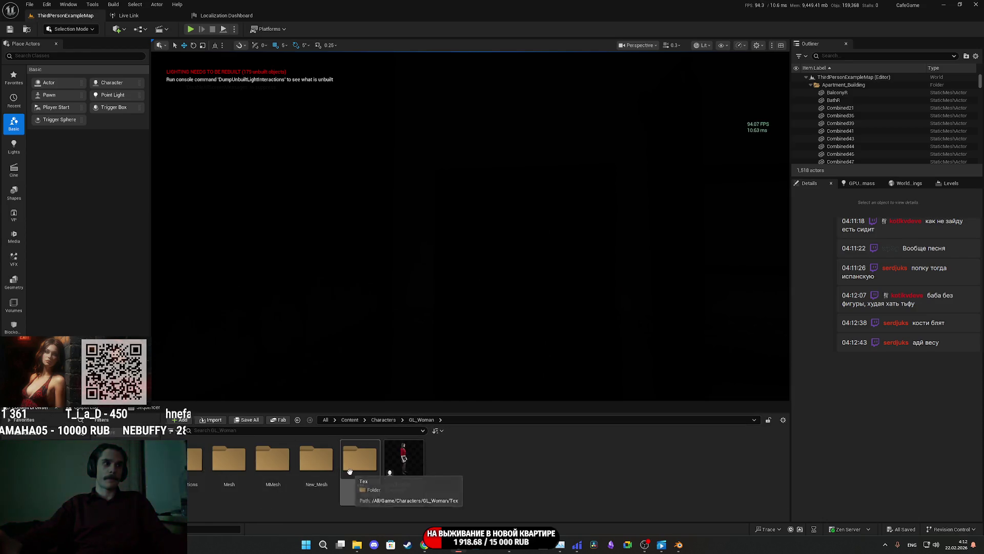
double_click(317, 459)
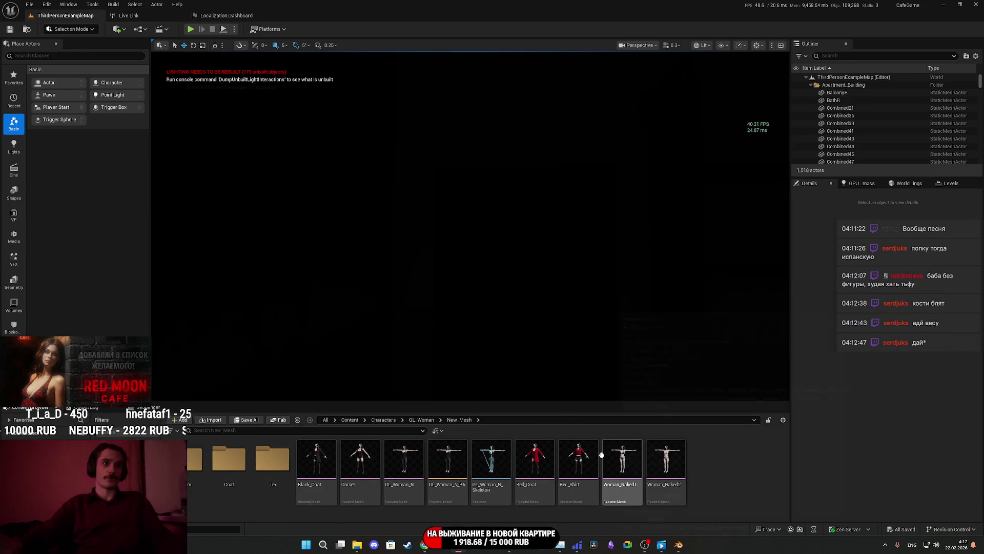
mouse_move(593, 457)
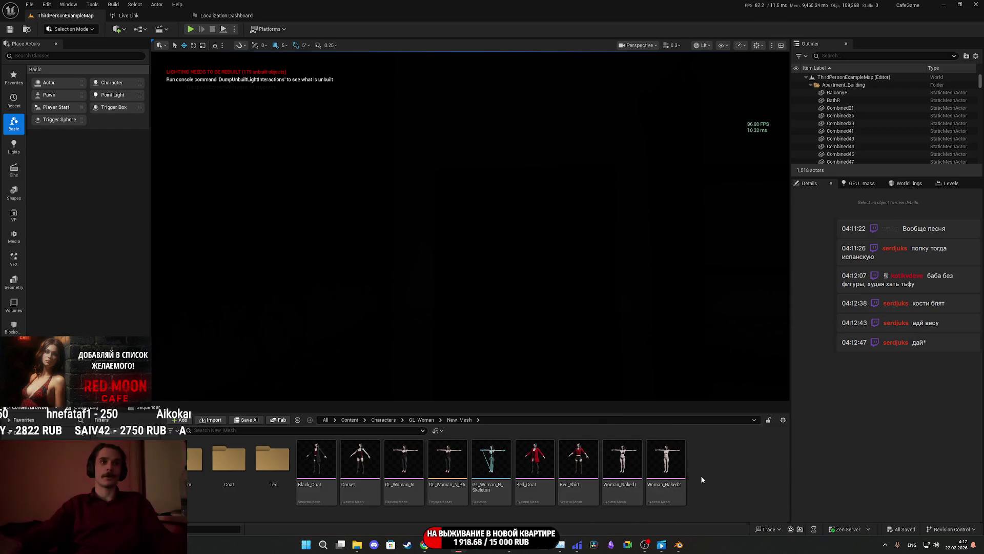
mouse_move(631, 465)
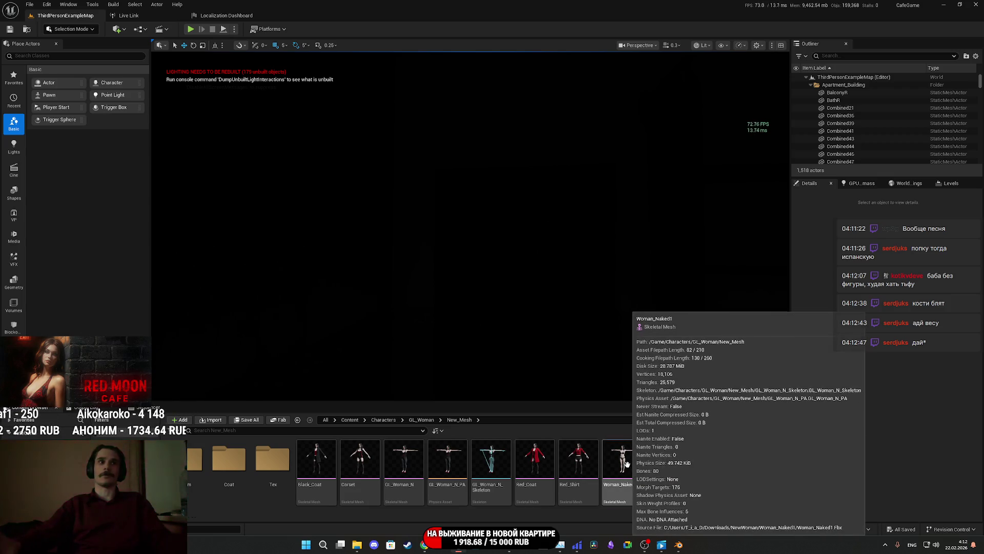
click(626, 464)
Open Woman_Naked1, frame her face front-on in a maximised preview, then close the editor
double_click(628, 464)
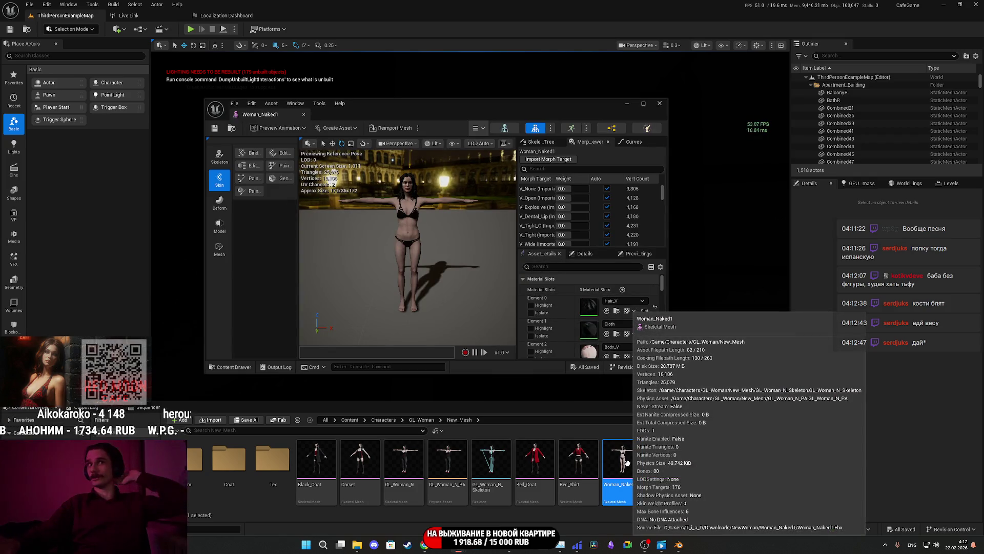
scroll(408, 246, up, 5)
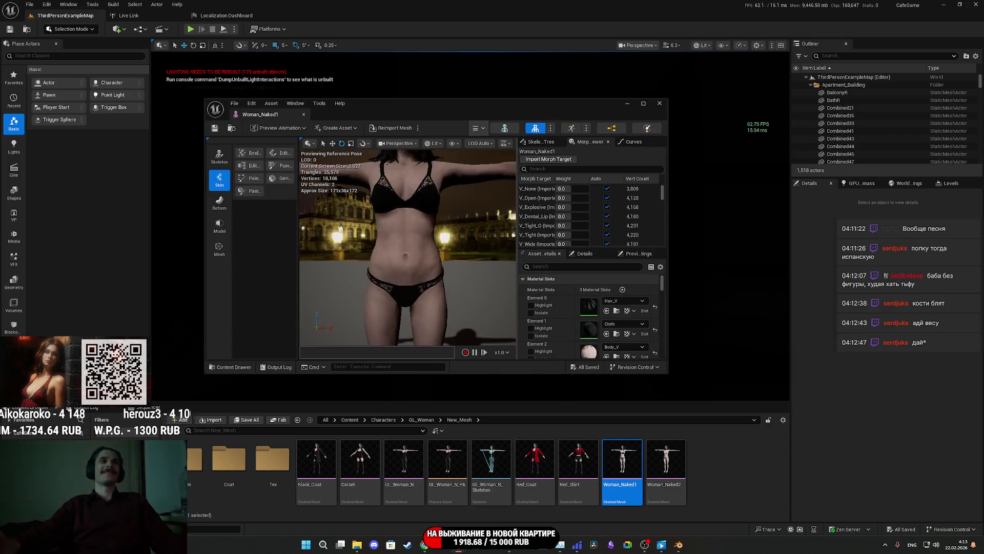
drag(407, 246, 408, 292)
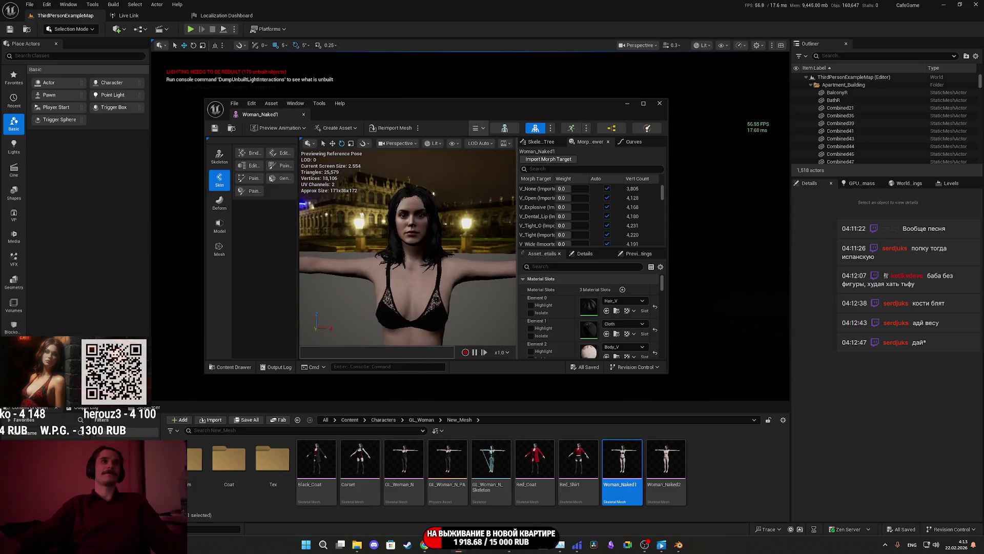
scroll(462, 289, up, 5)
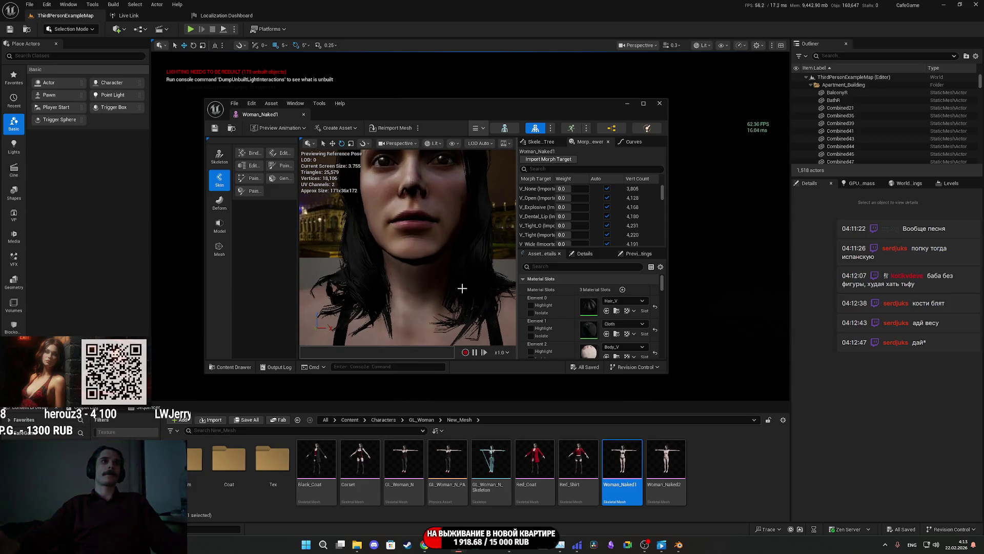
drag(461, 288, 461, 261)
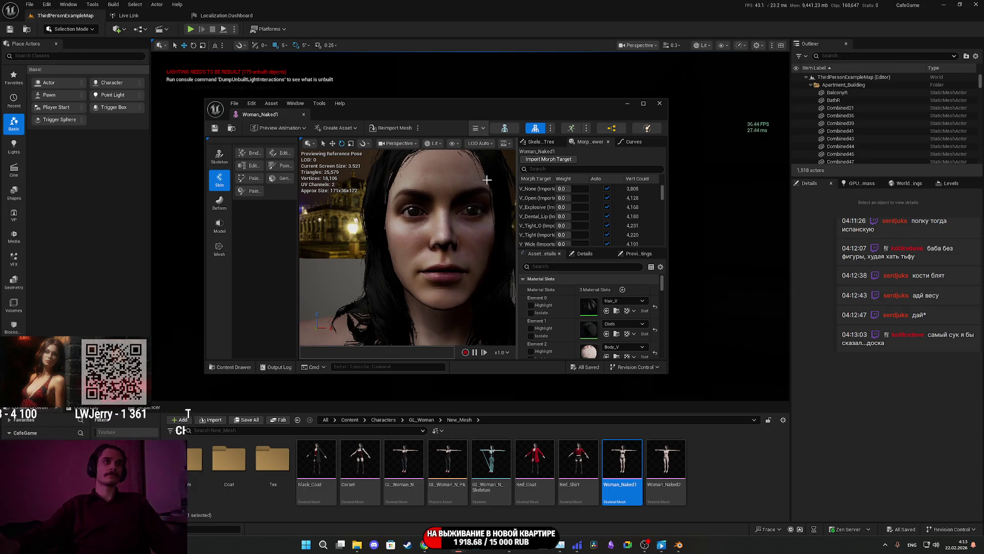
double_click(414, 104)
mouse_move(518, 278)
mouse_down()
mouse_move(528, 274)
mouse_move(497, 287)
mouse_move(493, 279)
mouse_up()
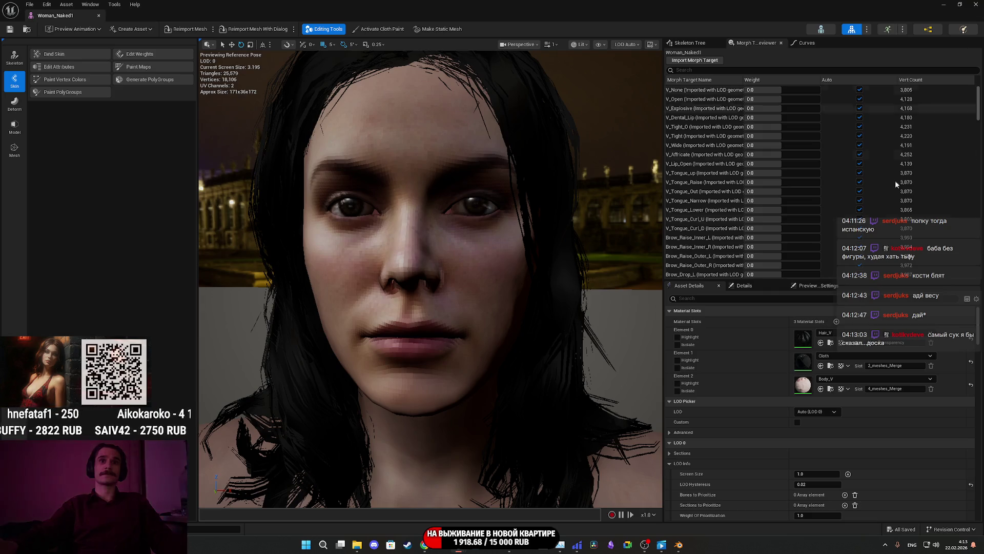
click(978, 5)
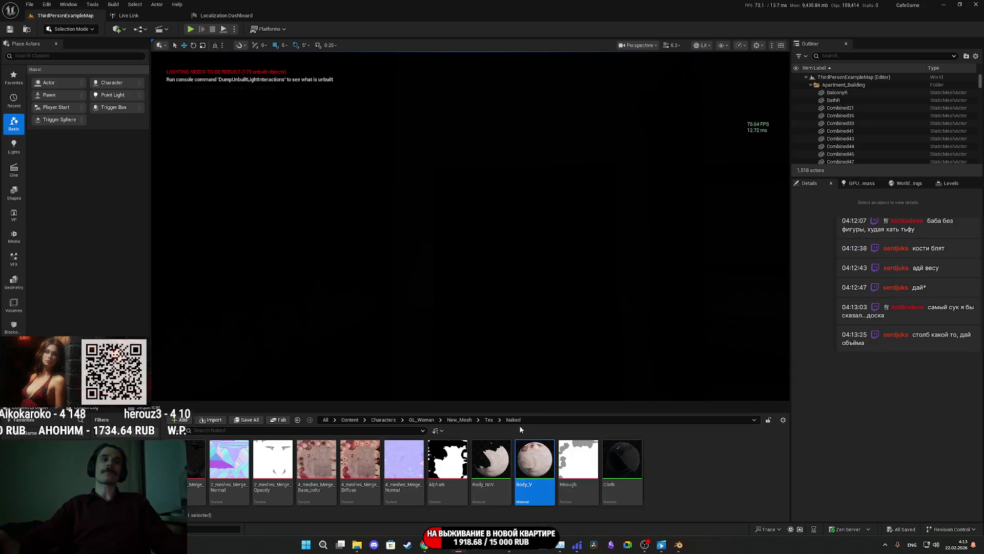
Open the GL_Woman_ABP animation blueprint from the New_Mesh/Anim folder
click(461, 420)
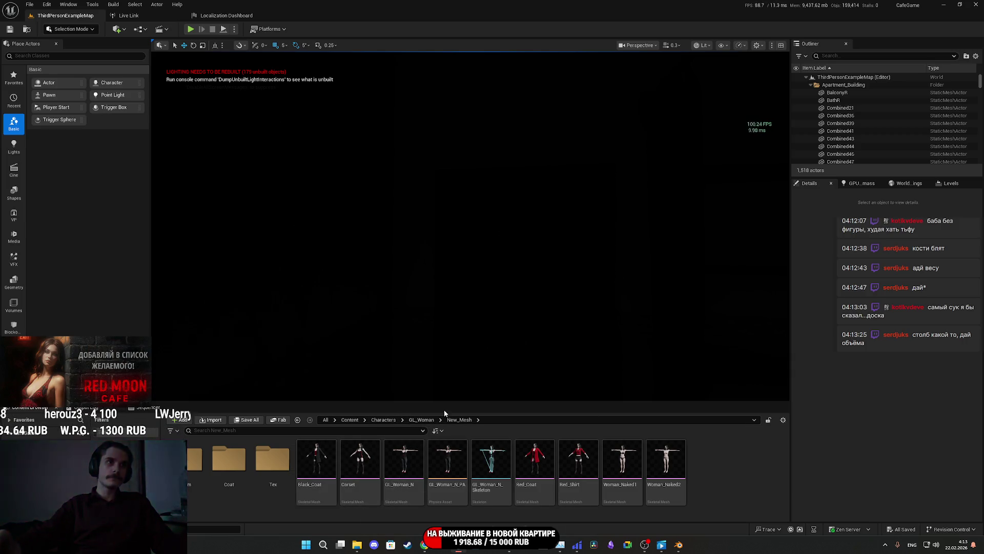
double_click(191, 465)
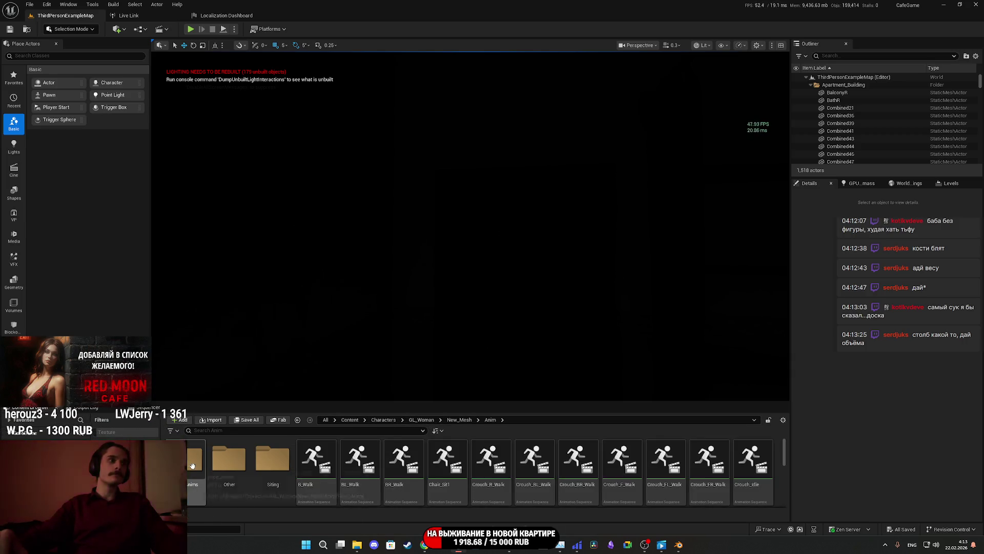
click(539, 482)
double_click(538, 482)
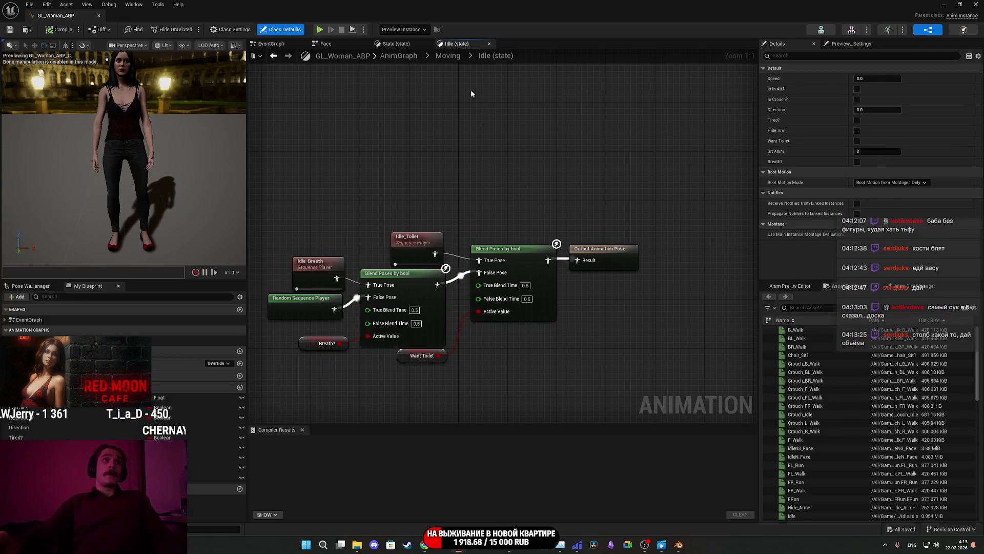
In the AnimGraph, wire the last layered blend into the Moving pose, compile, and close
click(399, 56)
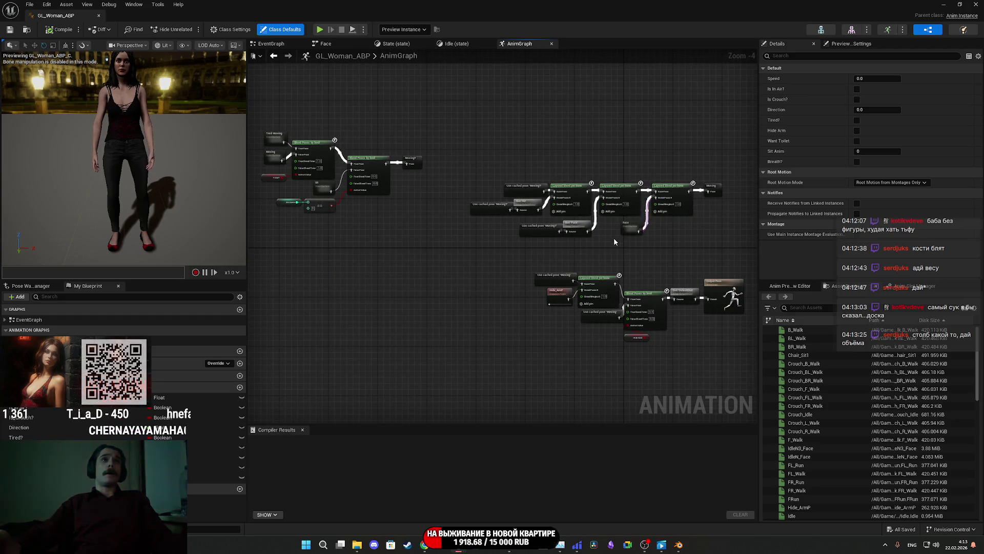
scroll(615, 241, up, 4)
drag(449, 229, 541, 232)
drag(601, 230, 601, 230)
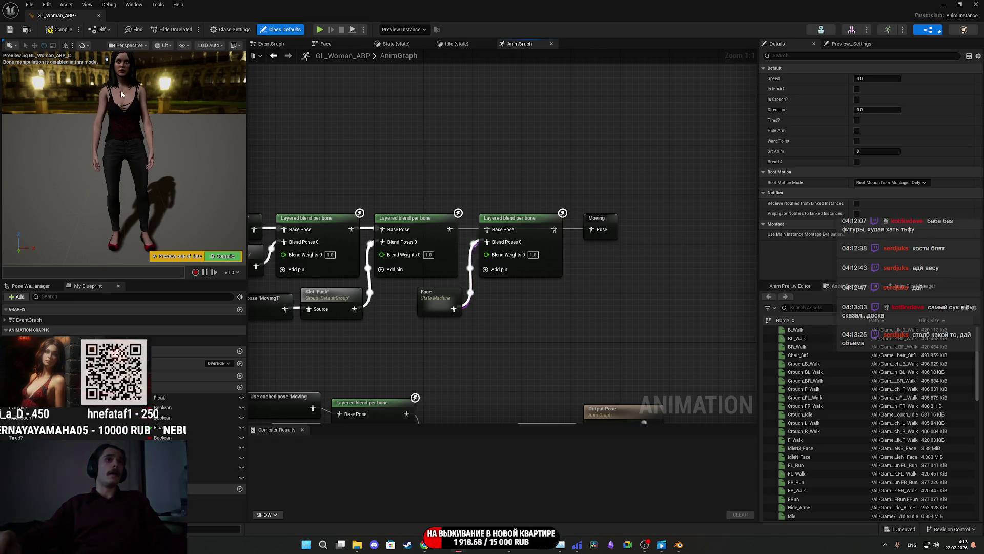
click(60, 34)
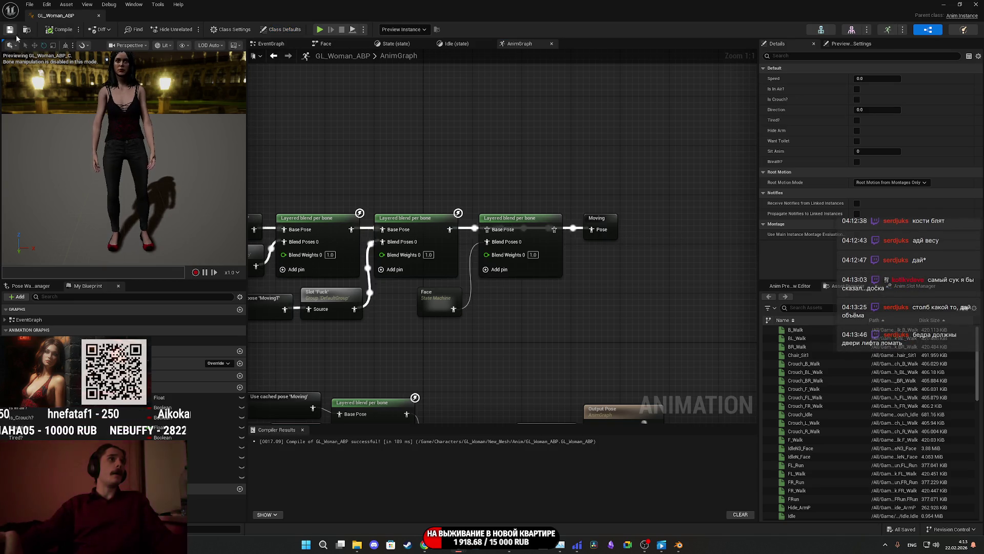
scroll(138, 134, up, 5)
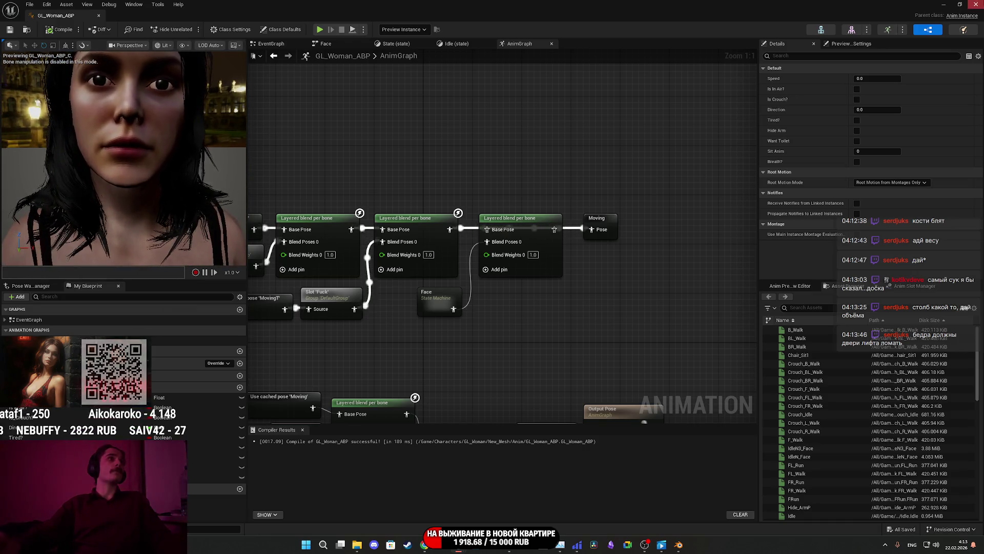
click(99, 15)
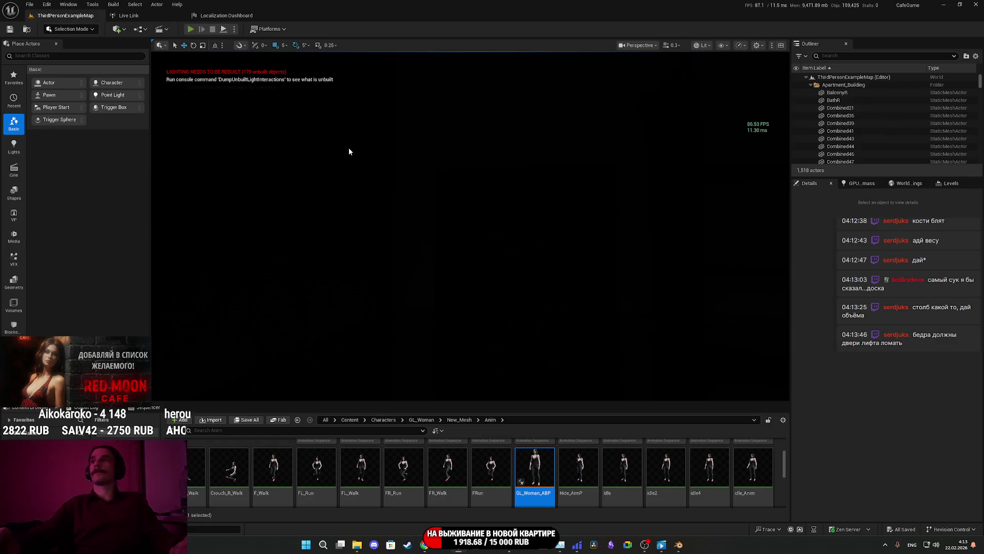
Play the level fullscreen, toggle the toilet light, then eject the camera back to the editor
key(alt+p)
key(F11)
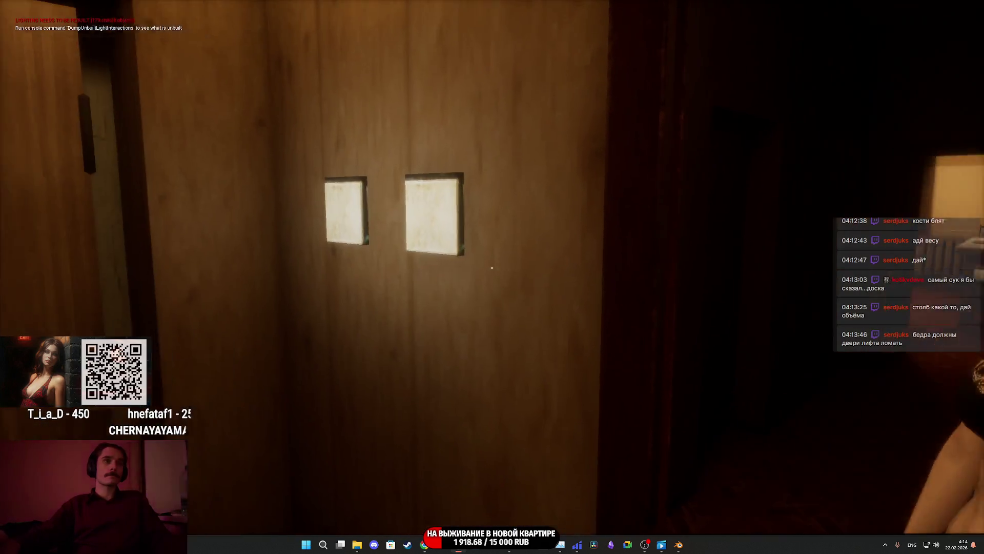
key(e)
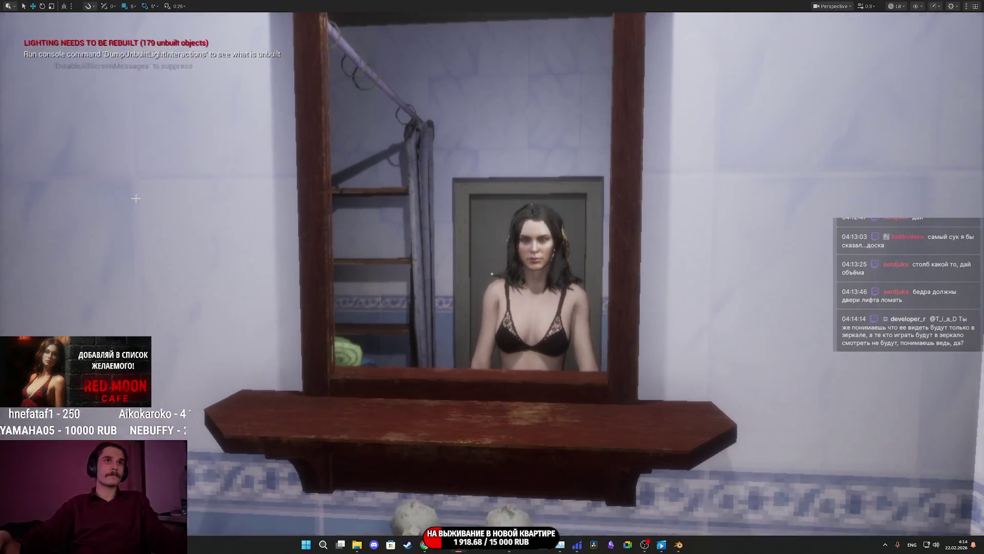
key(F8)
key(F8)
key(F11)
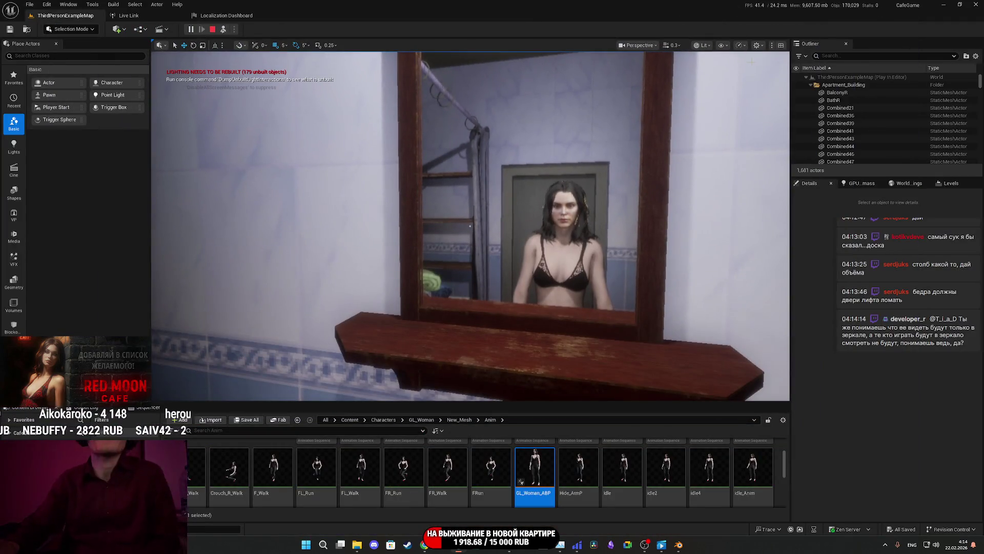
Set a custom viewport screen percentage of 117 and move the camera closer to the mirror
click(761, 46)
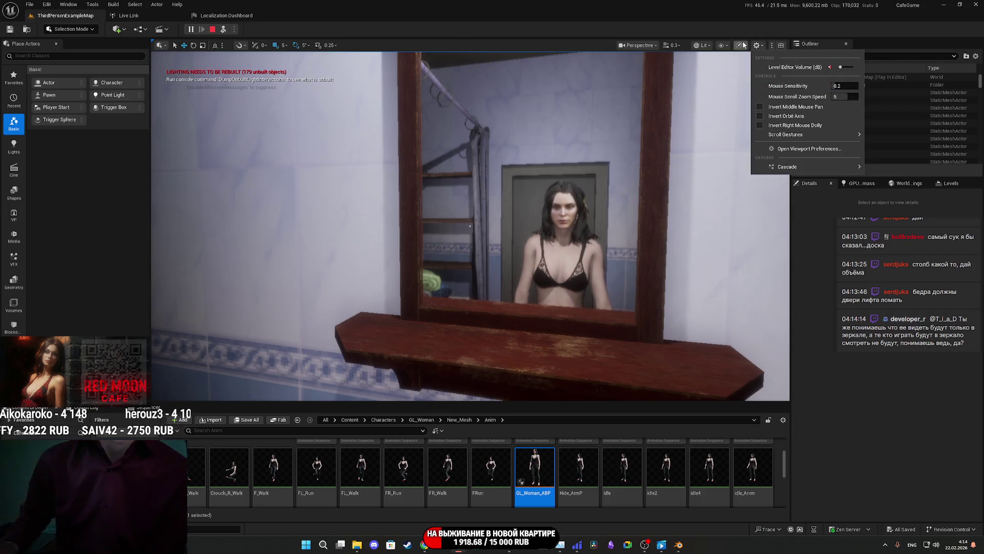
click(741, 45)
mouse_move(788, 124)
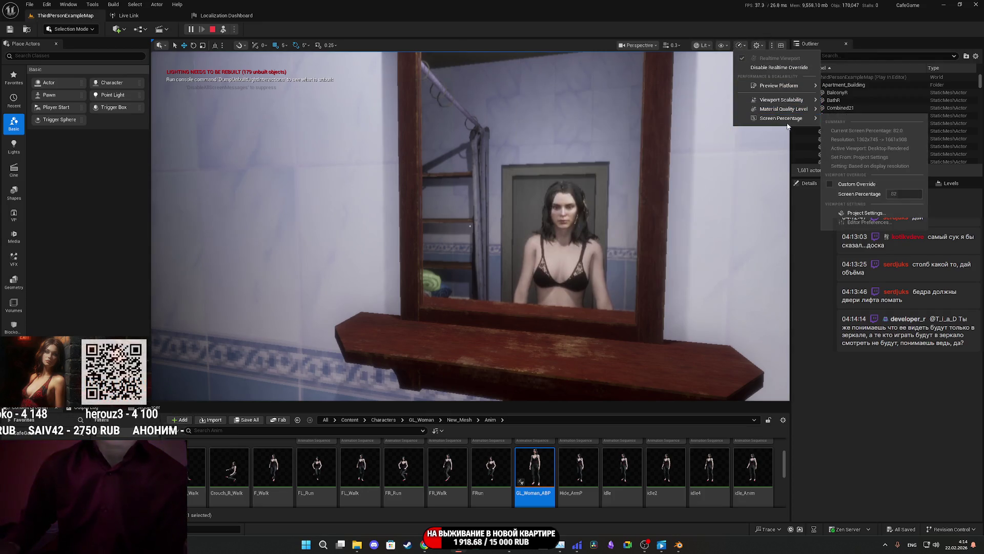
click(838, 188)
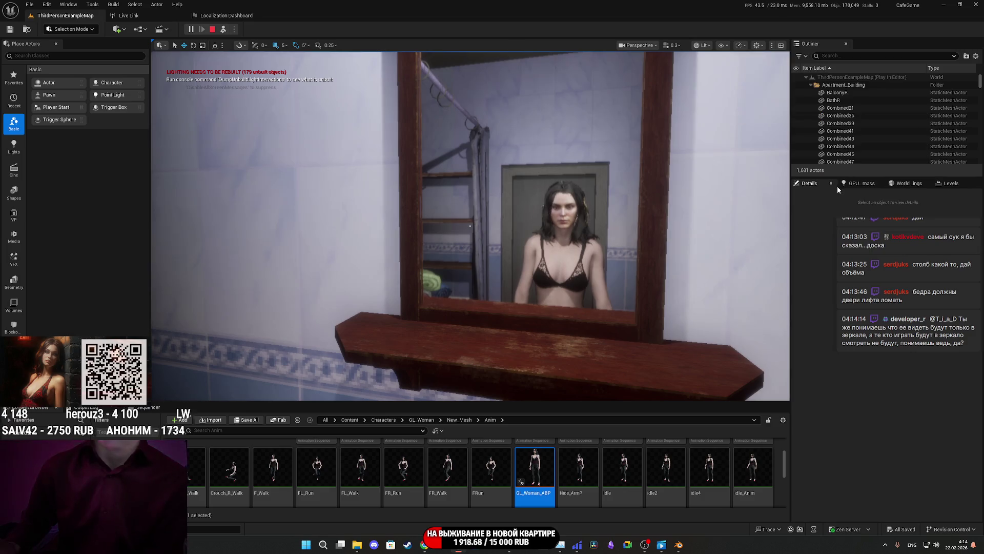
click(741, 47)
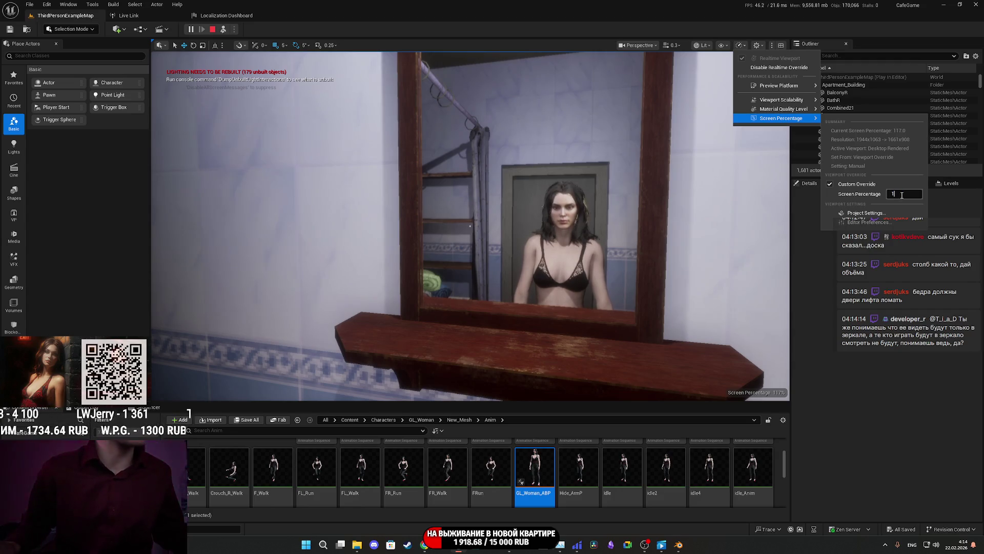
drag(564, 205, 577, 177)
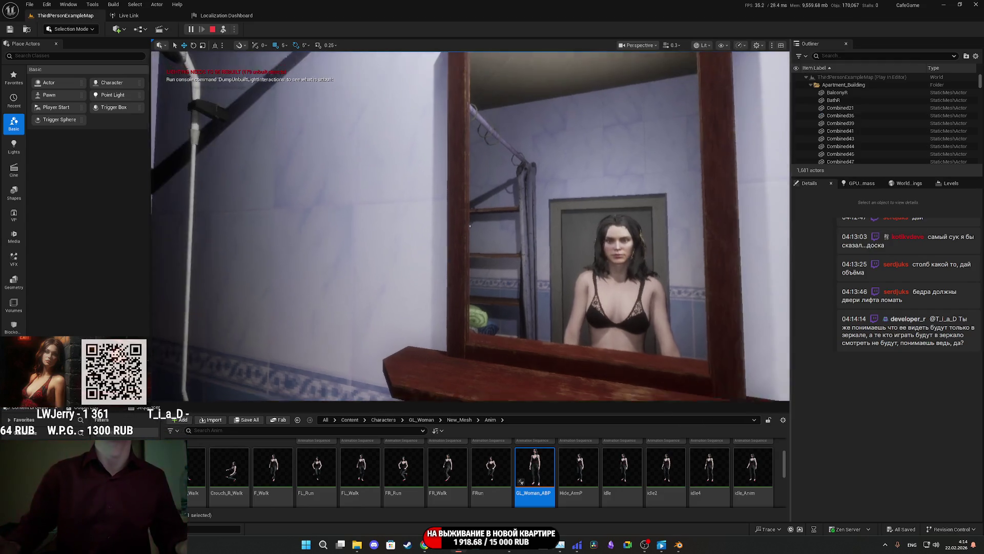
key(F11)
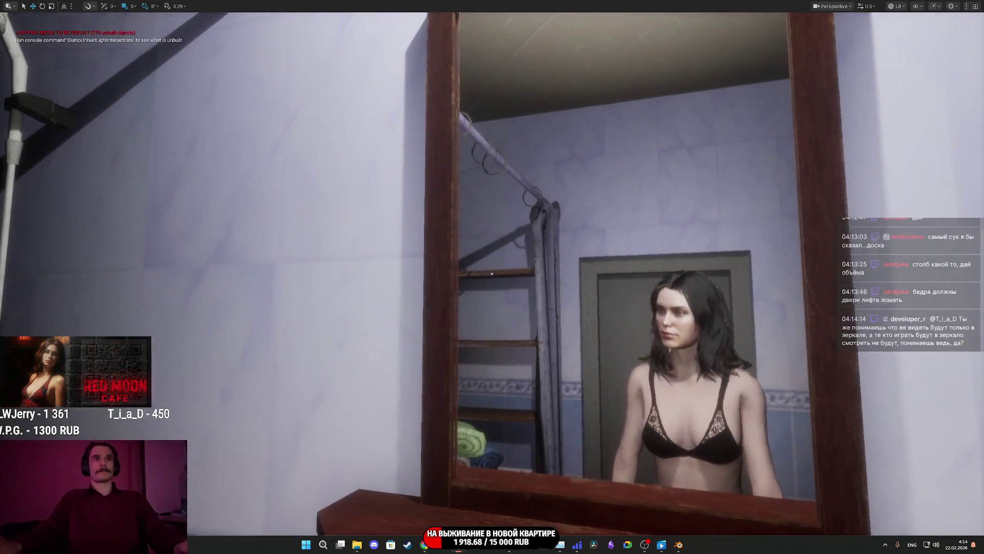
scroll(577, 177, up, 10)
scroll(492, 277, down, 10)
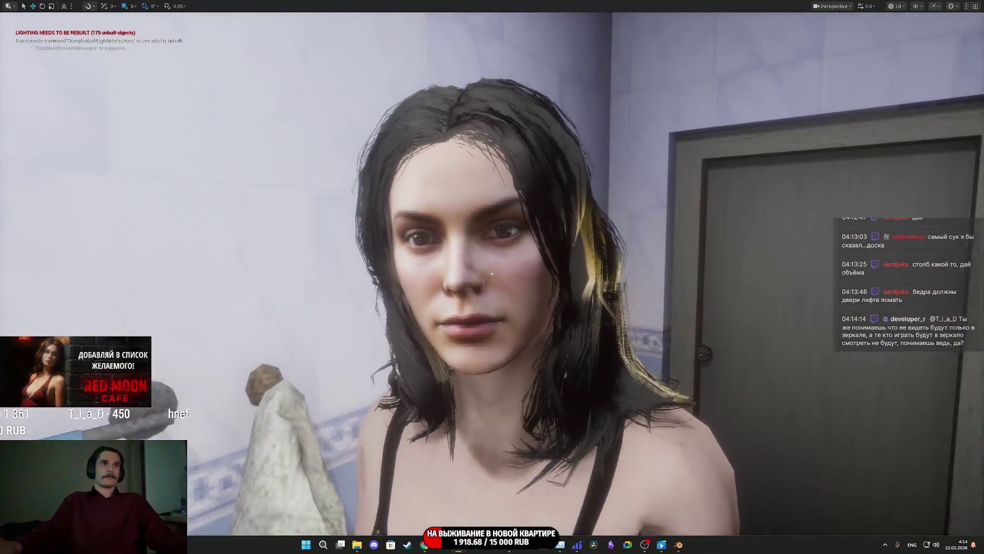
scroll(492, 277, up, 5)
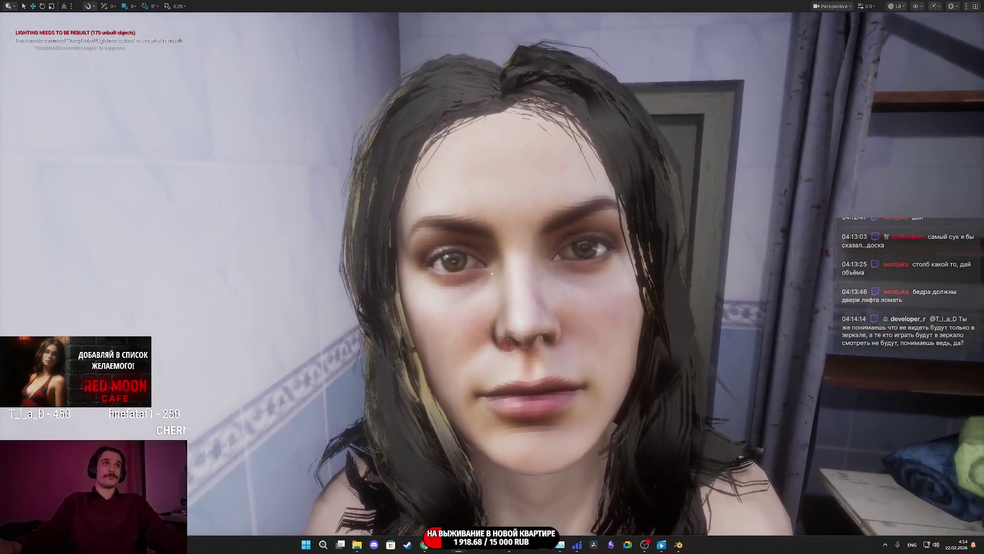
mouse_move(492, 274)
mouse_down()
mouse_move(431, 274)
mouse_move(523, 274)
mouse_move(474, 274)
mouse_up()
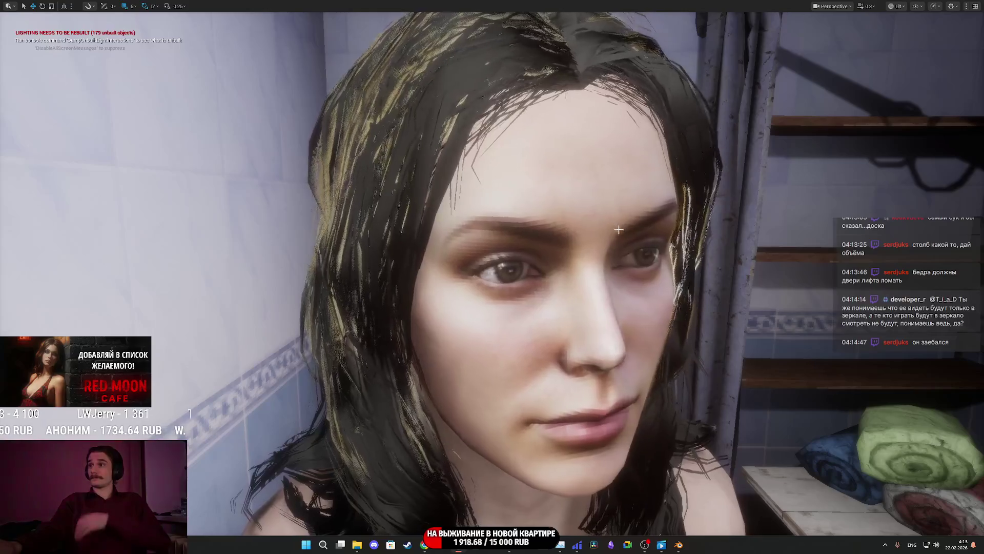
drag(619, 230, 608, 264)
mouse_move(492, 274)
mouse_down()
mouse_move(487, 284)
mouse_move(461, 288)
mouse_move(487, 292)
mouse_move(492, 259)
mouse_move(482, 277)
mouse_move(508, 272)
mouse_move(492, 273)
mouse_up()
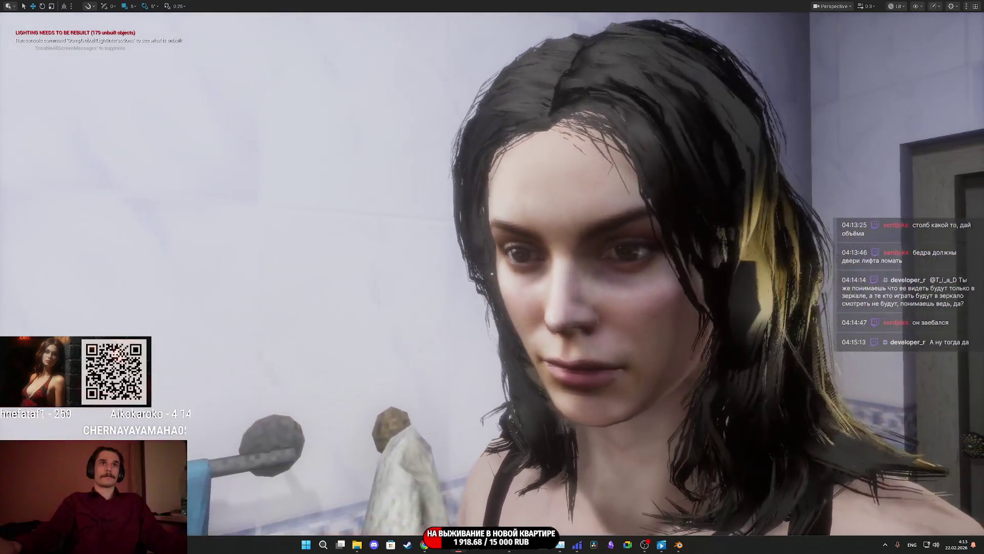
drag(491, 274, 492, 273)
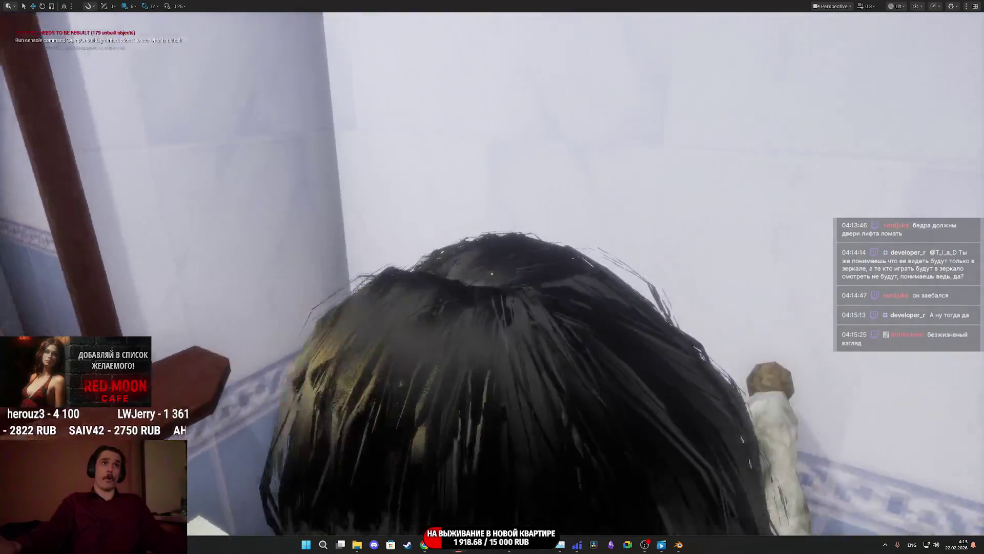
key(s)
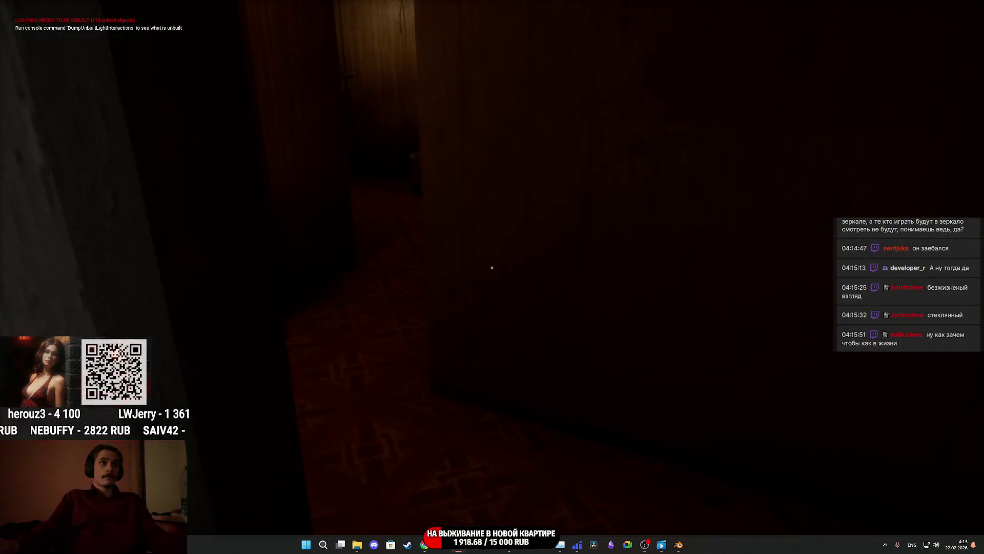
Walk into the lit room up to the TV, then leave fullscreen back to the editor
key(w)
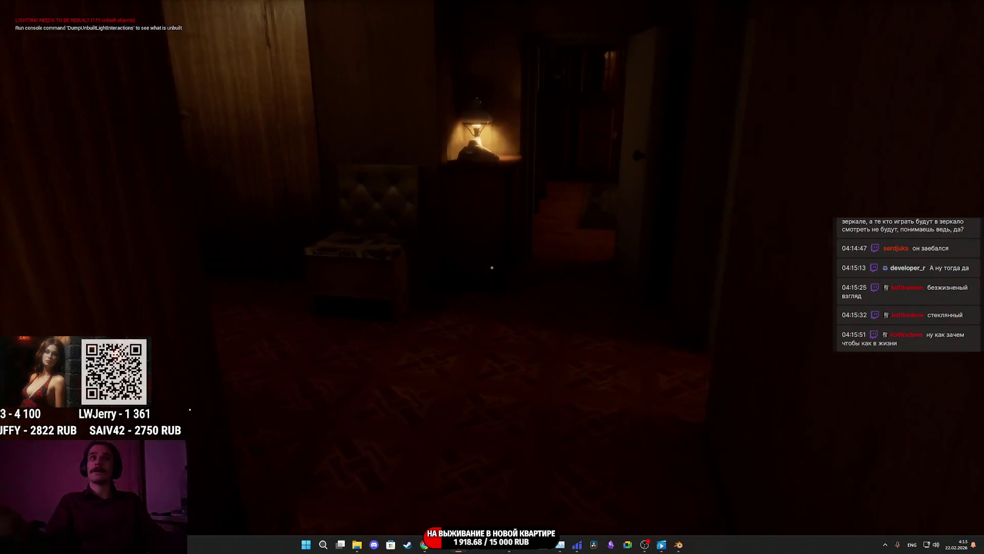
key(w)
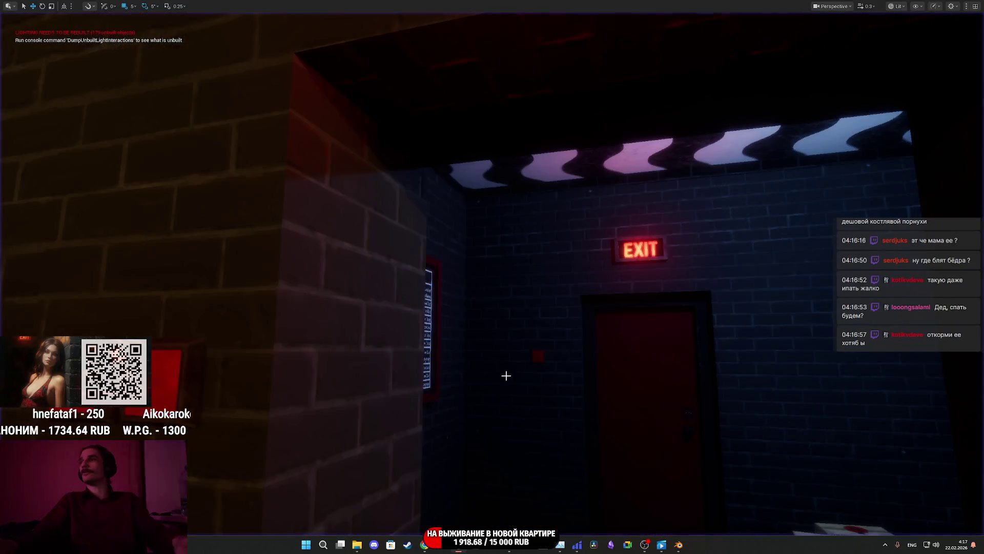
key(F11)
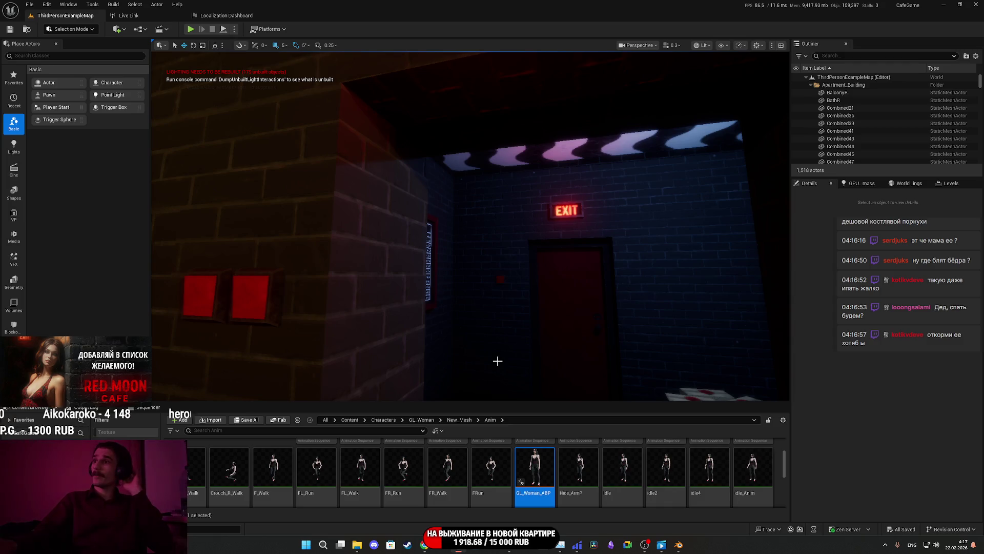
mouse_move(497, 362)
mouse_down()
mouse_move(462, 338)
mouse_move(504, 368)
mouse_up()
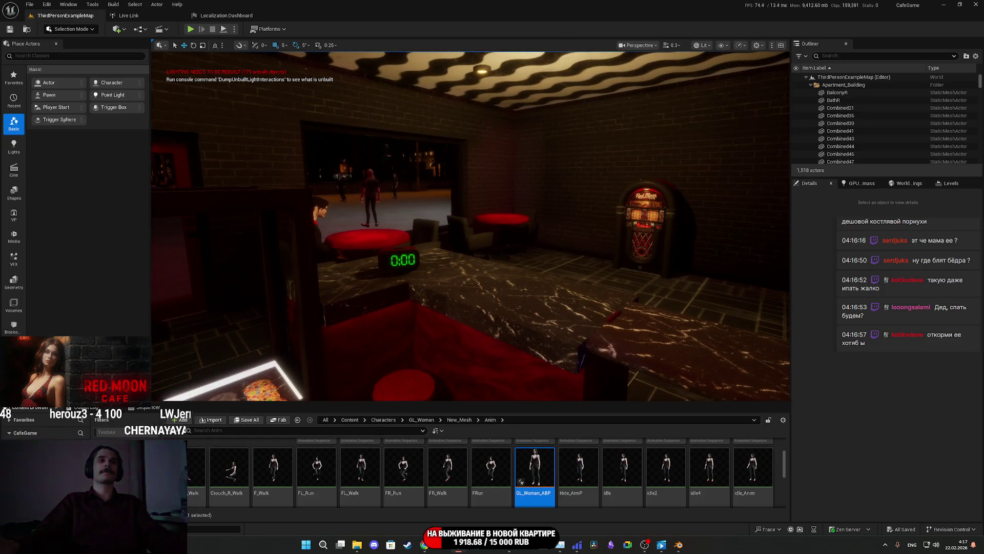
Bring up Substance 3D Painter and orbit the head to face forward
click(513, 551)
mouse_move(287, 313)
mouse_down()
mouse_move(230, 301)
mouse_move(231, 282)
mouse_move(180, 282)
mouse_move(189, 279)
mouse_up()
scroll(219, 259, up, 5)
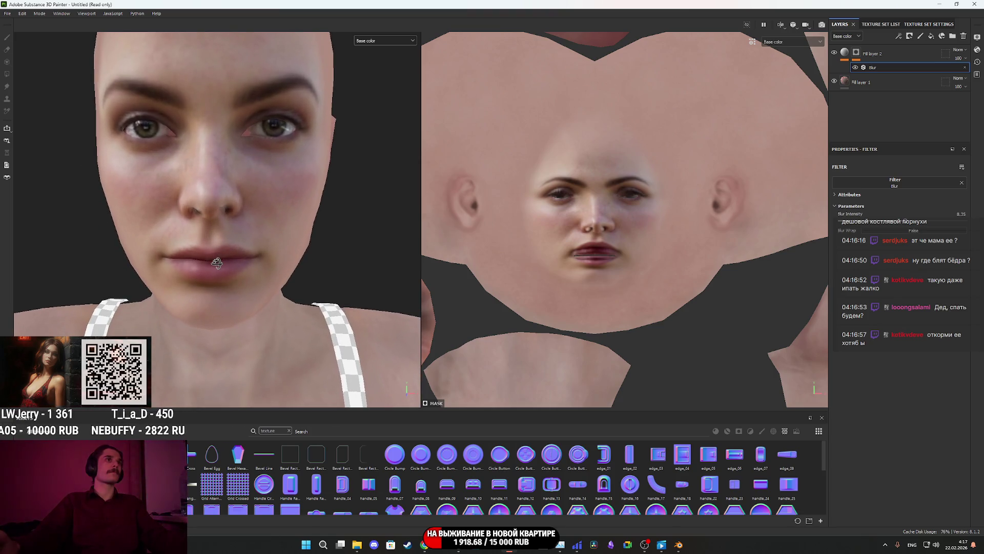
Zoom and orbit around the reworked face in profile and front views, then switch to the Twitch dashboard
scroll(223, 264, up, 2)
scroll(223, 264, up, 2)
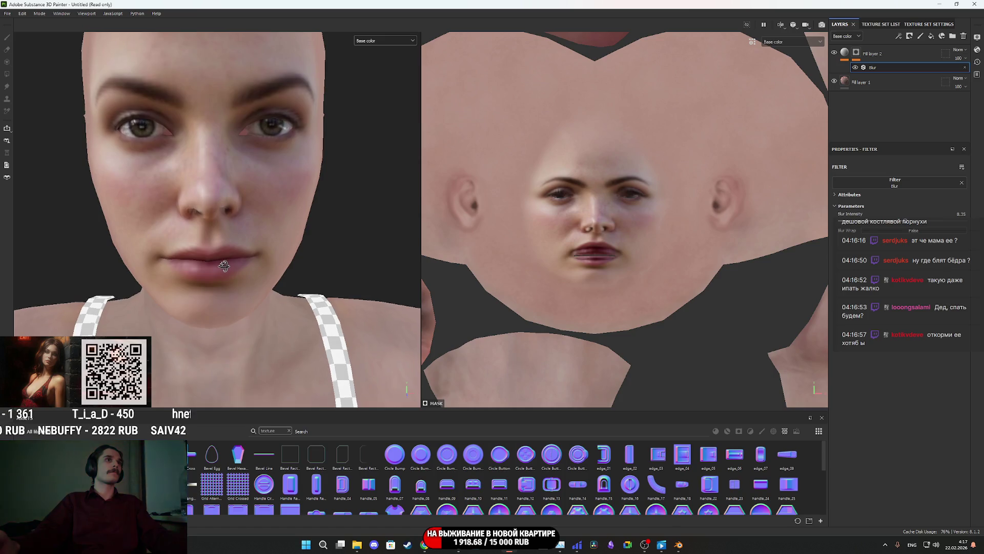
scroll(221, 266, down, 2)
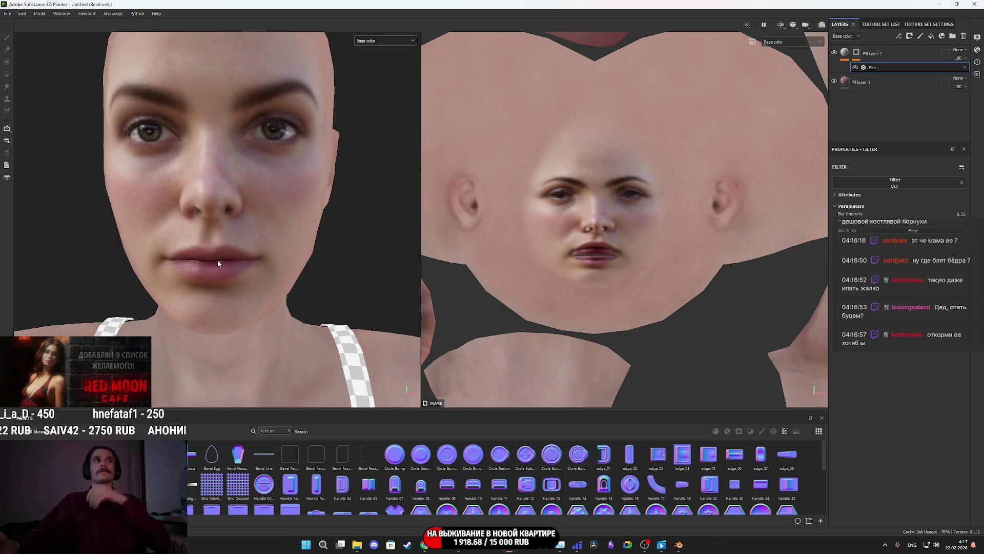
scroll(217, 260, down, 5)
mouse_move(251, 256)
mouse_down()
mouse_move(215, 254)
mouse_move(249, 262)
mouse_up()
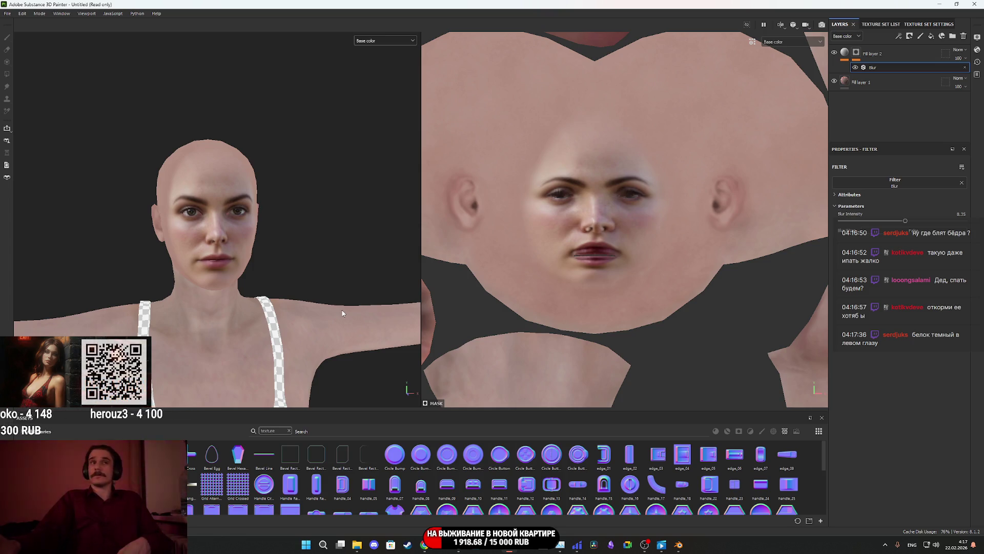
scroll(257, 258, up, 6)
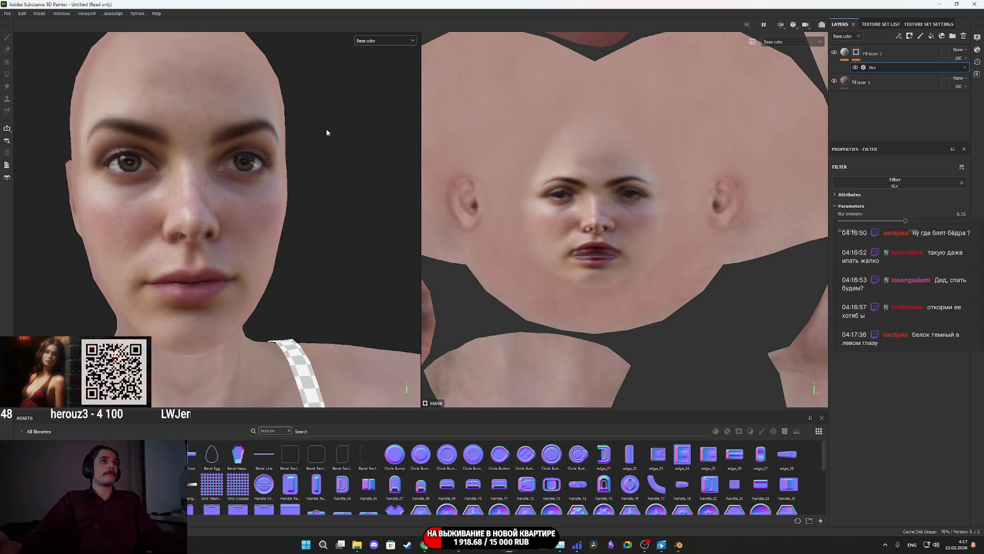
drag(361, 62, 396, 410)
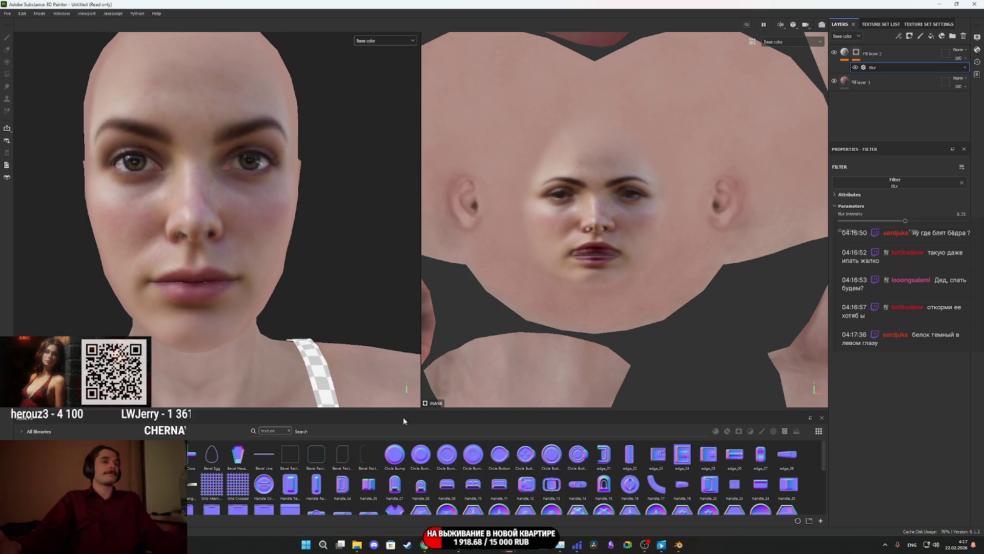
click(437, 549)
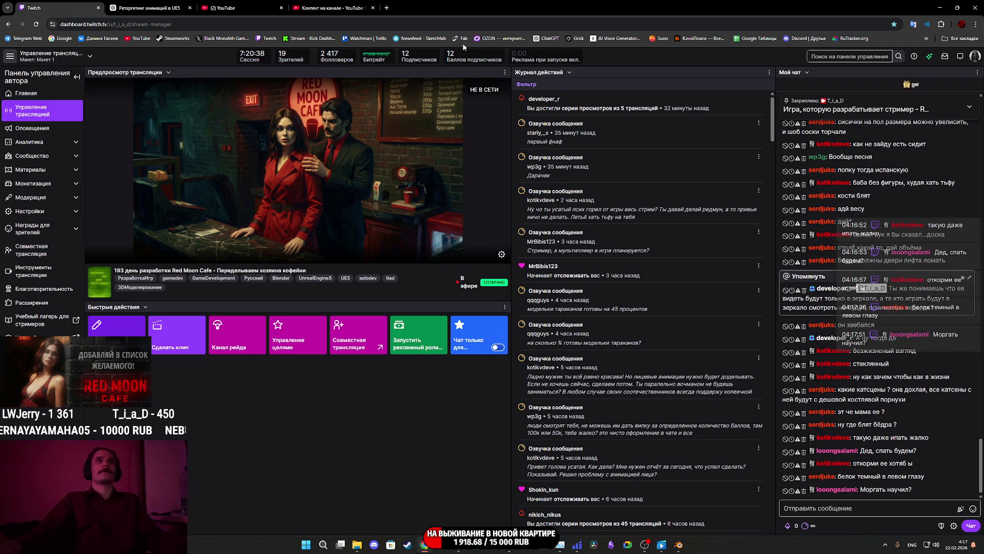
Open Grok from the bookmarks bar in a background tab and switch to it
middle_click(581, 40)
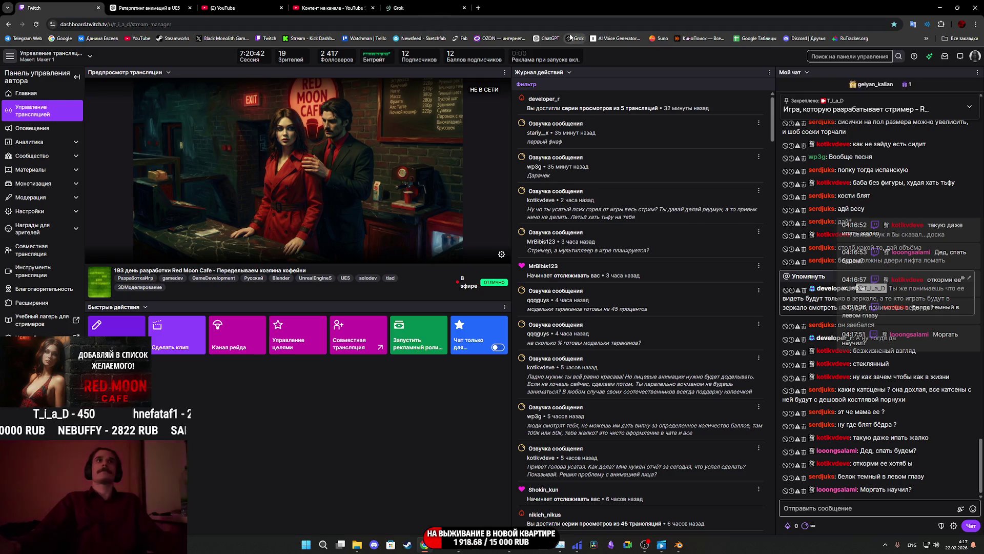
click(414, 5)
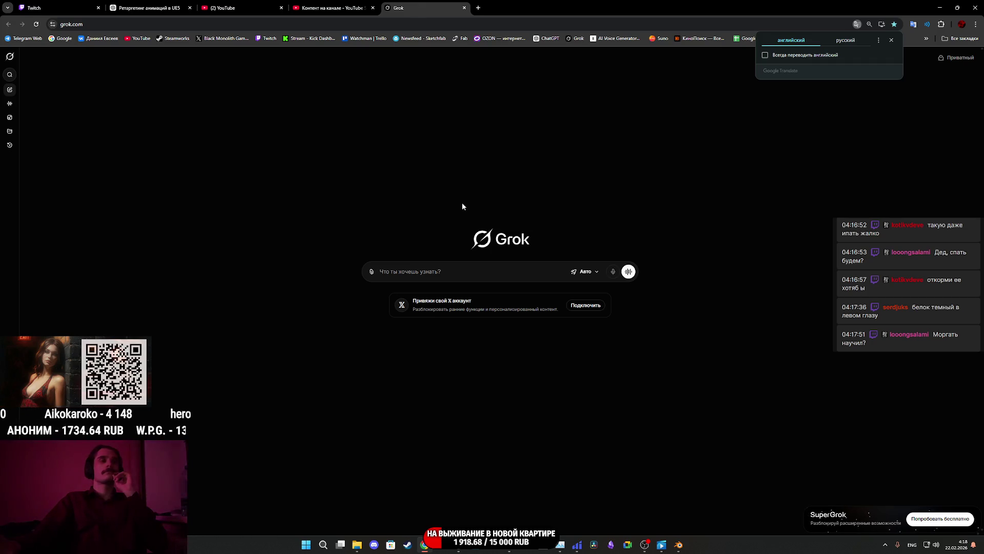
Dismiss the translation offer, go to Imagine, and scroll through the saved favourites
click(432, 273)
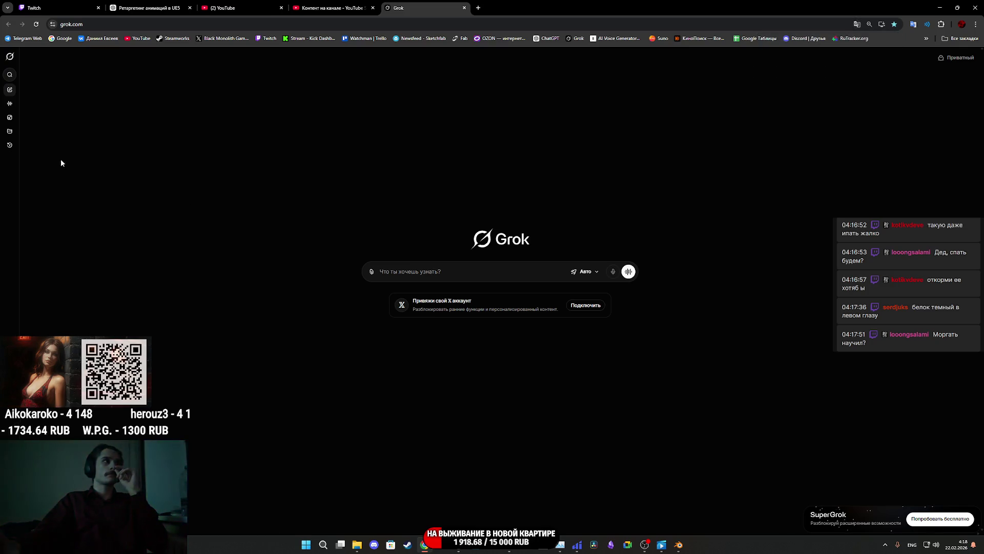
click(10, 118)
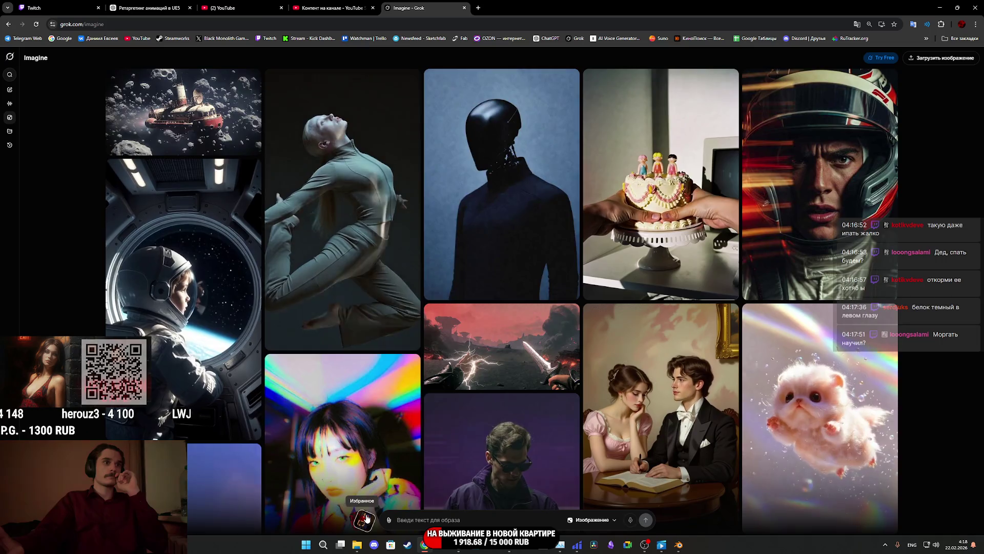
click(367, 518)
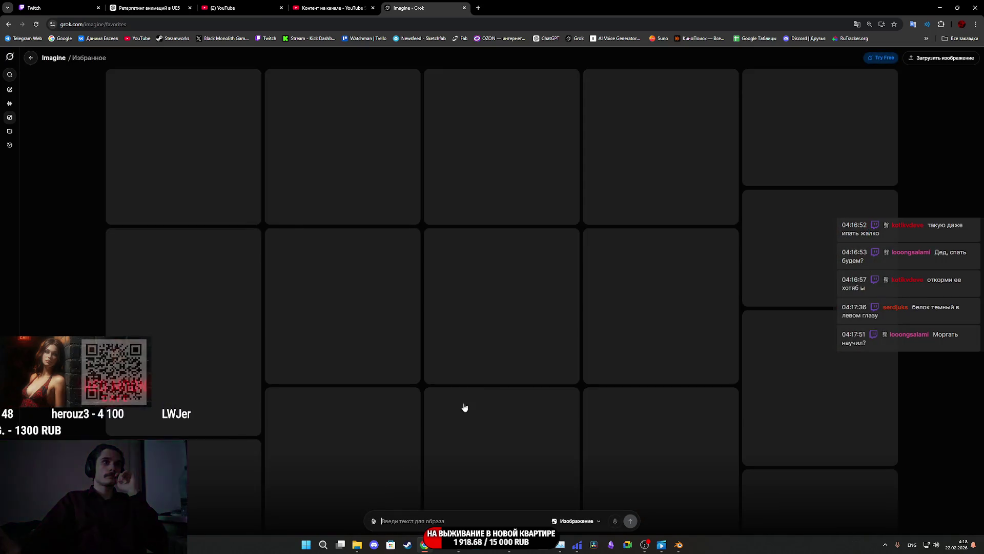
scroll(587, 253, down, 7)
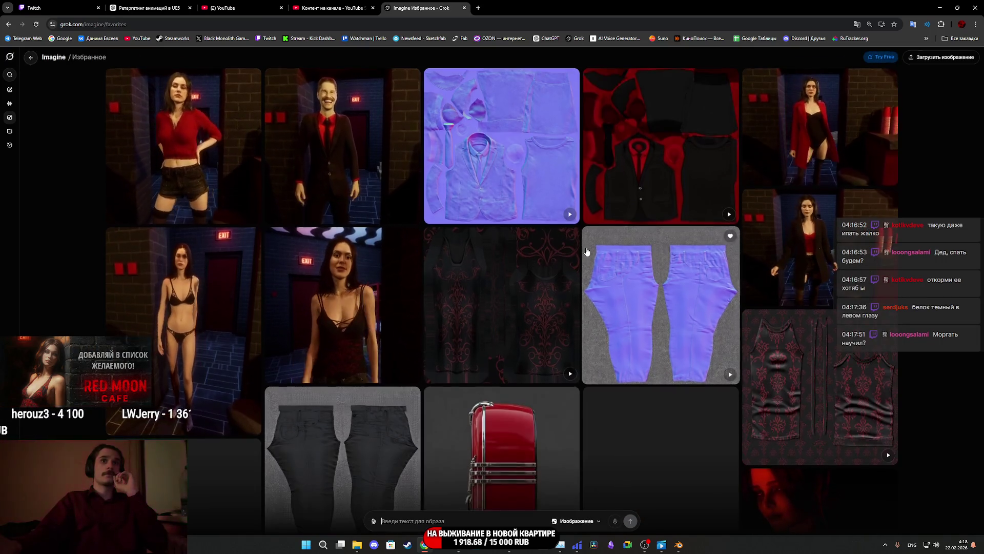
scroll(591, 251, up, 6)
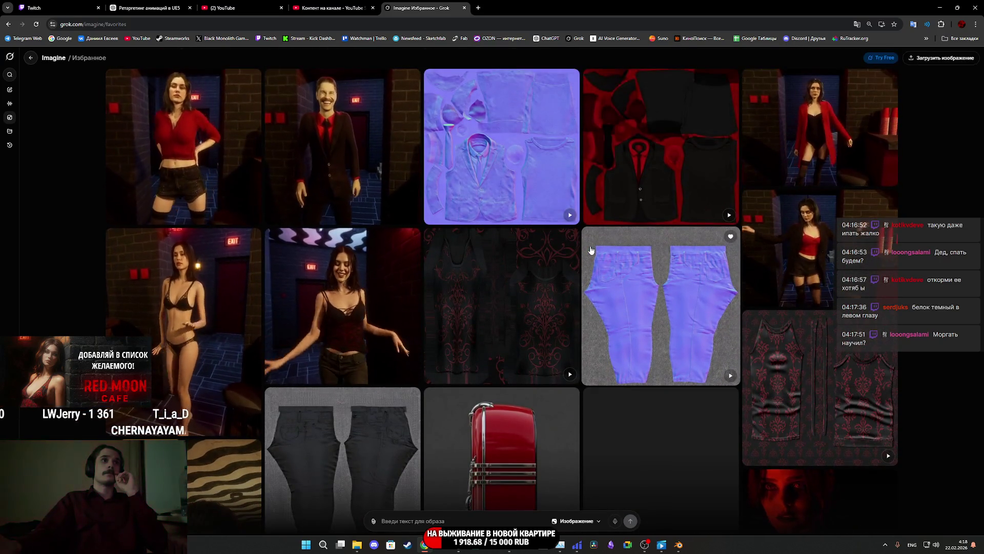
scroll(591, 251, down, 1)
scroll(591, 248, down, 3)
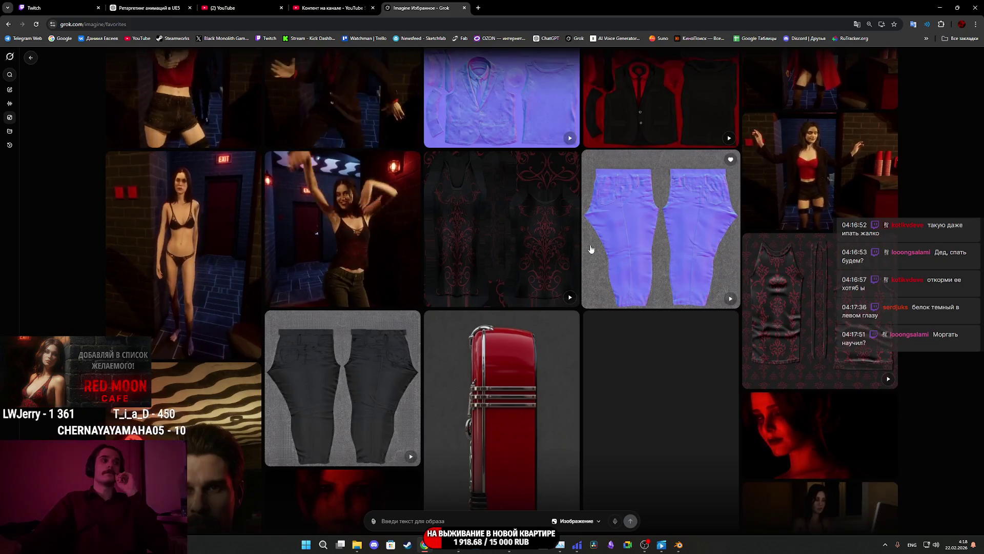
scroll(591, 248, up, 4)
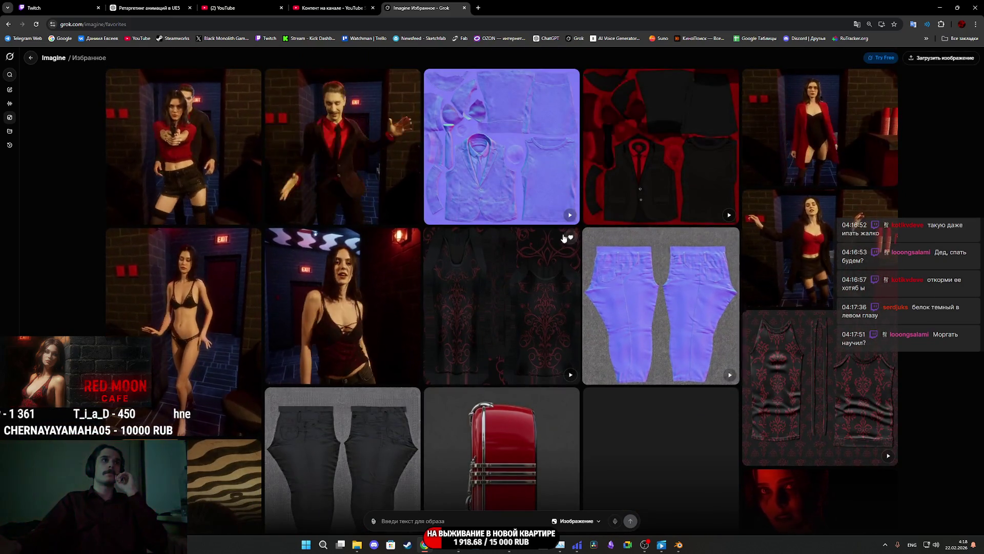
Watch the dancing-man video post, then return to the main Imagine gallery
click(324, 147)
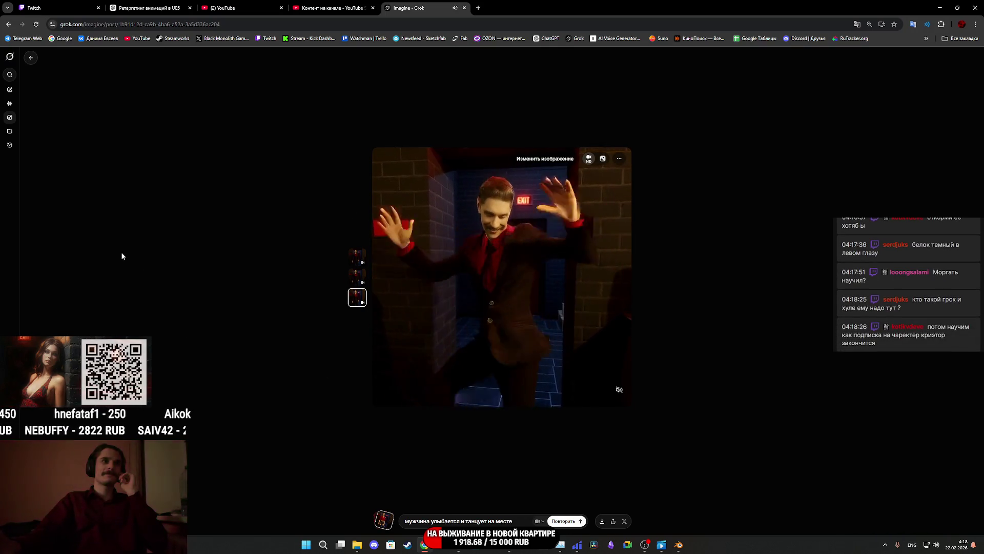
click(9, 118)
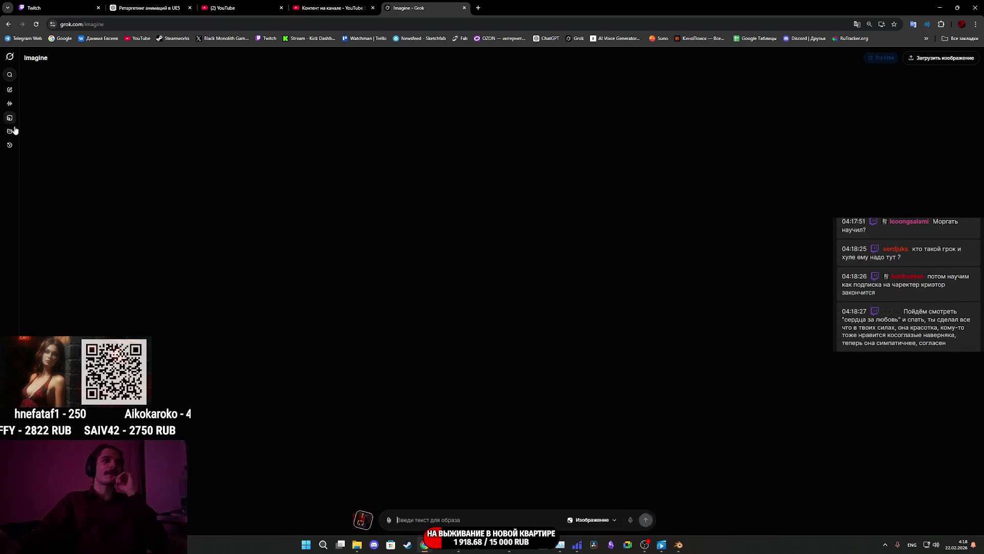
mouse_move(354, 550)
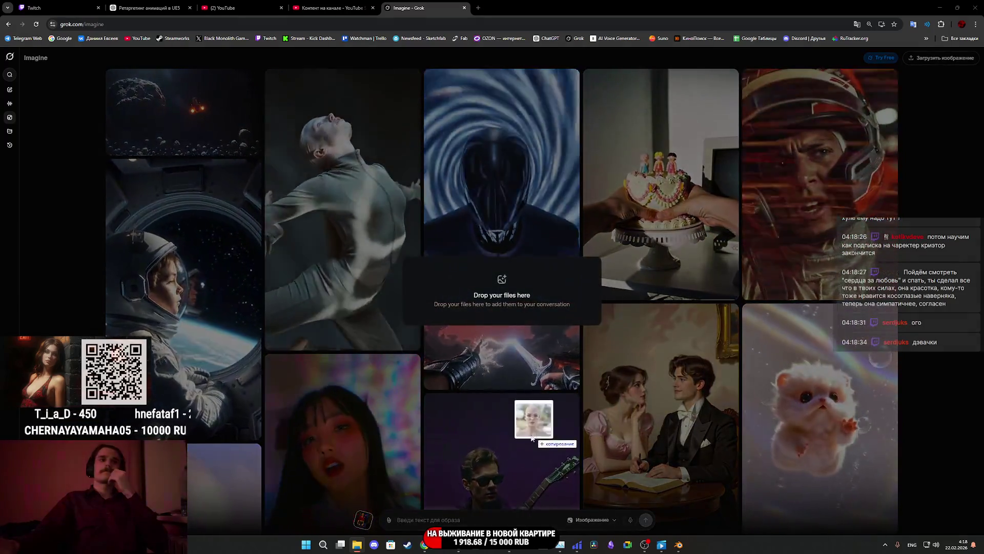
Upload the bald face render and type a realistic, evenly lit, shadowless prompt (wrong keyboard layout)
mouse_move(505, 286)
mouse_down()
mouse_move(542, 285)
mouse_move(492, 307)
mouse_up()
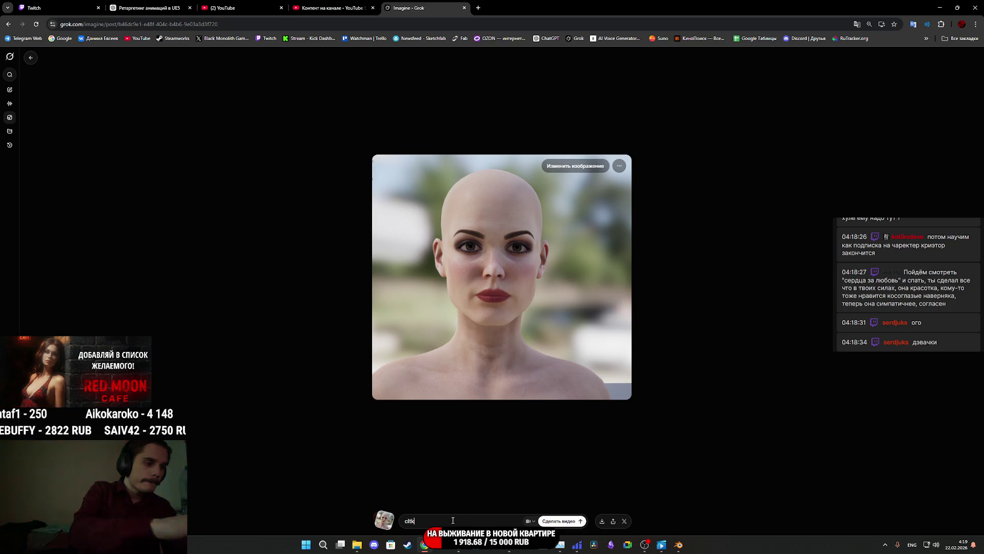
text(kbcnbxyj bpj)
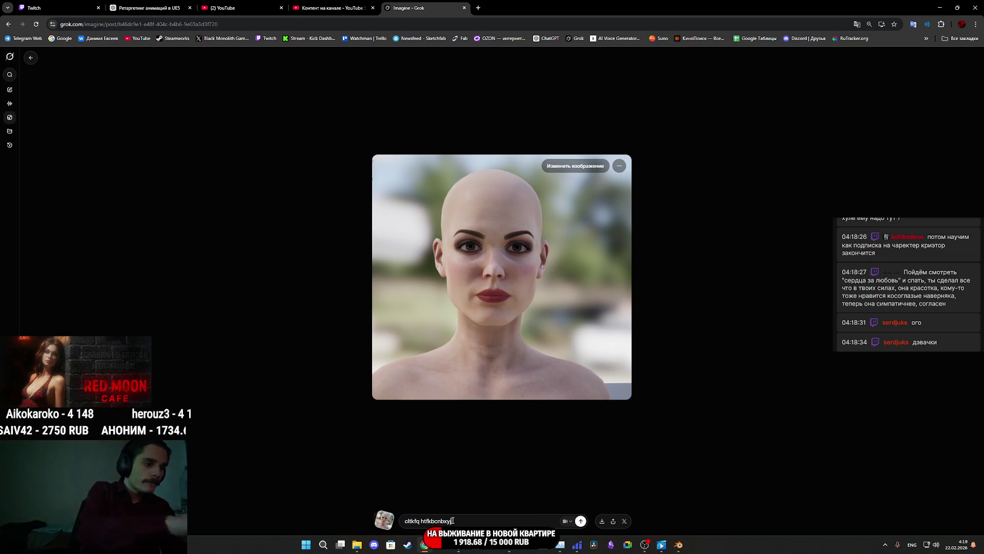
text(,hf;tybt 'njq ltdeirb rfr ajnj gjhnhtn c hf)
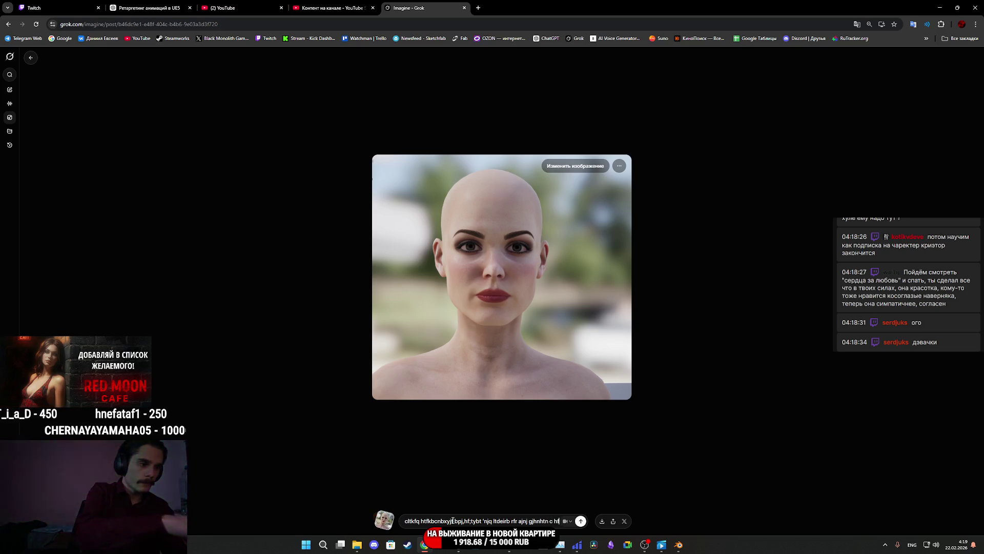
text(dy)
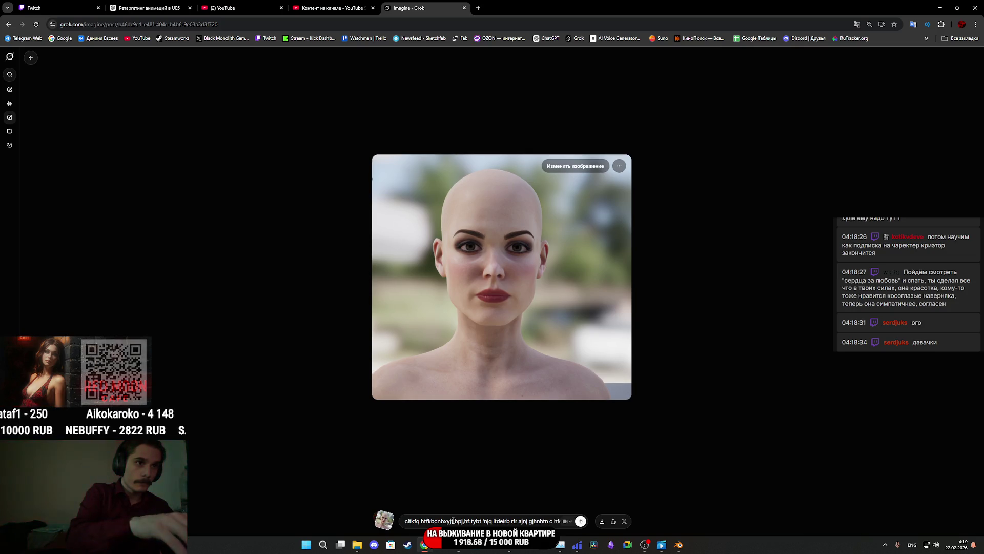
key(BackSpace)
key(BackSpace)
key(BackSpace)
text(fdyjvthyj jcdtotyysv kb)
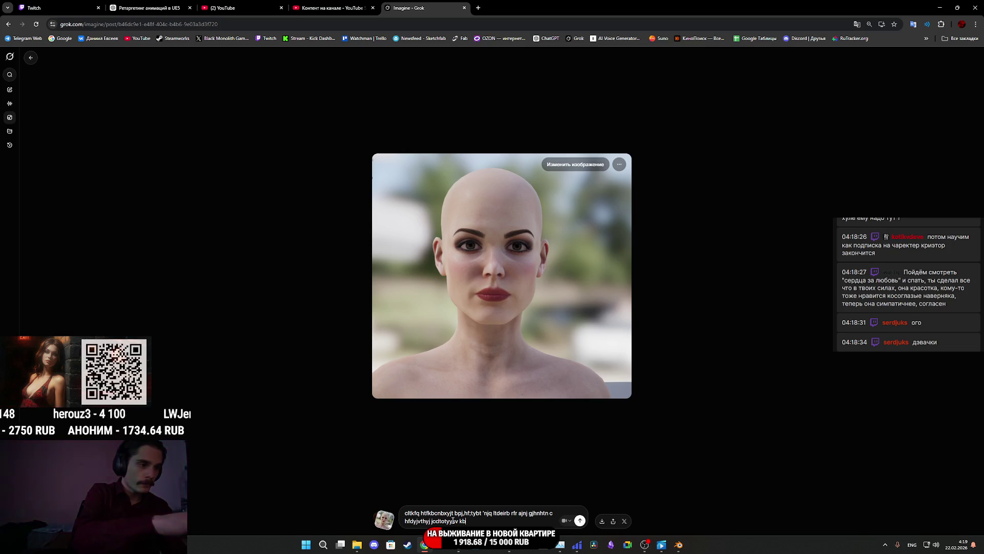
text(,tp ntytq)
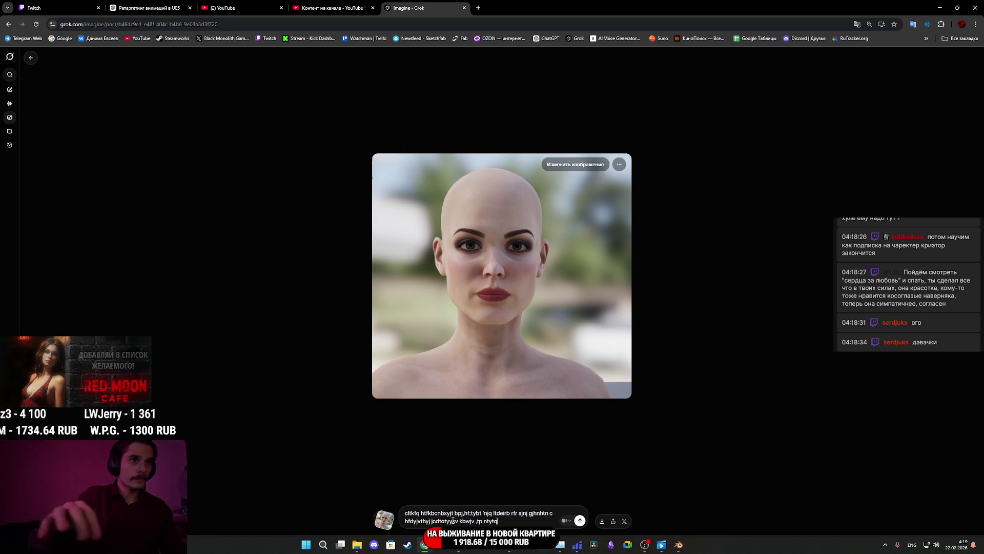
Copy the mistyped prompt into a Google search in a new tab to get corrected text
drag(499, 521, 423, 512)
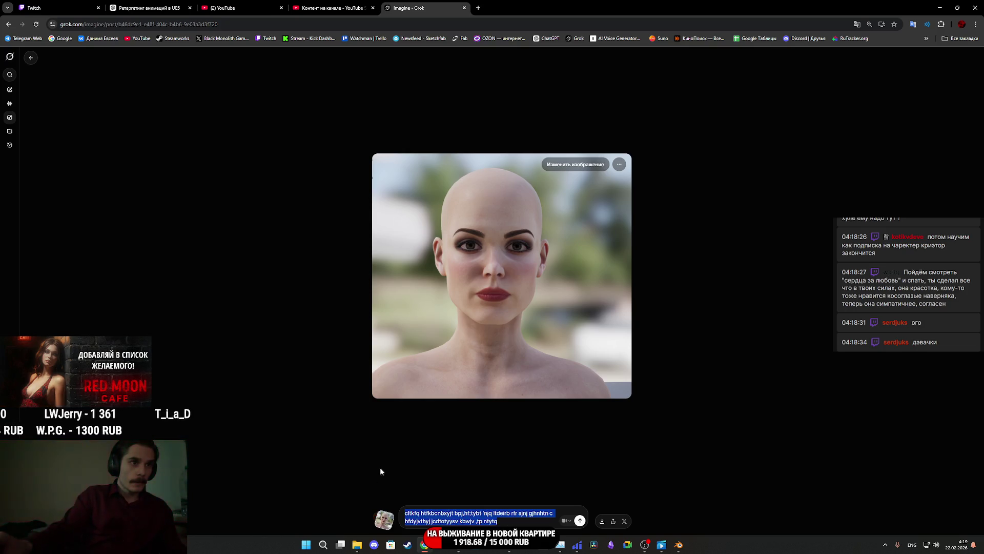
click(476, 5)
text(cltkfq htfkbcnbxyjt bpj,hf;tybt 'njq ltdeirb rfr ajnj gjhnhtn c hfdyjvthyjq jcdtotyysv kbwjv ,tp ntytq)
key(Return)
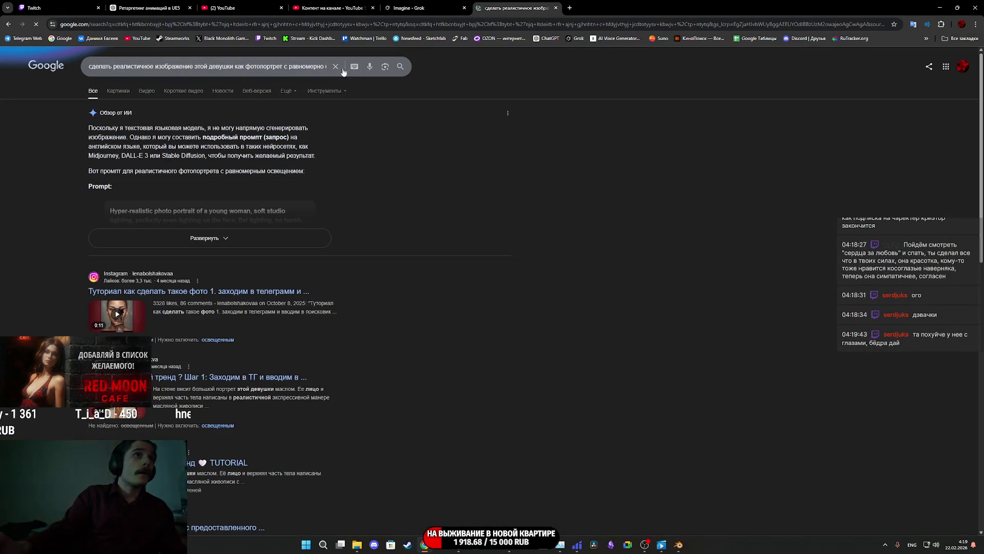
Select the corrected Russian query from the search and take it back to the Grok Imagine tab
drag(88, 67, 410, 112)
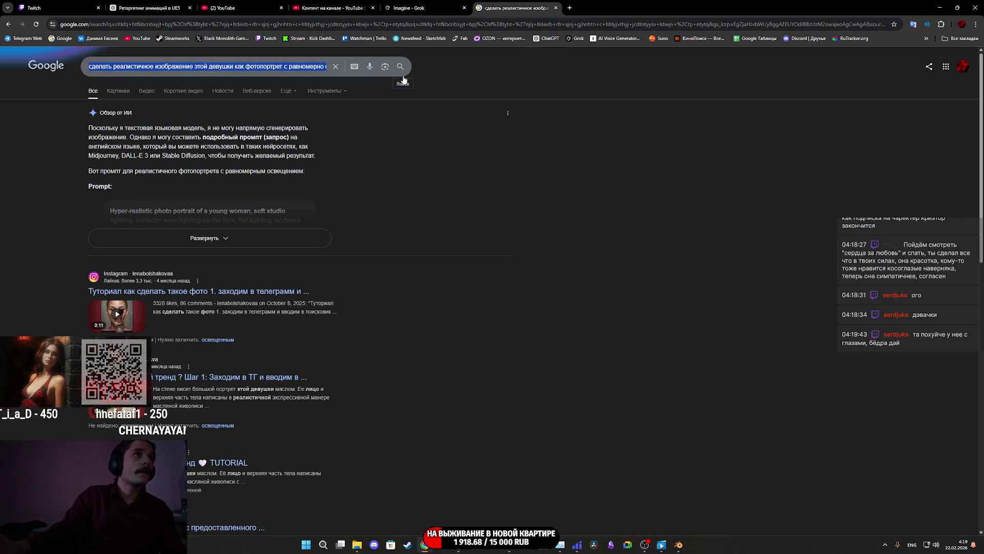
click(422, 7)
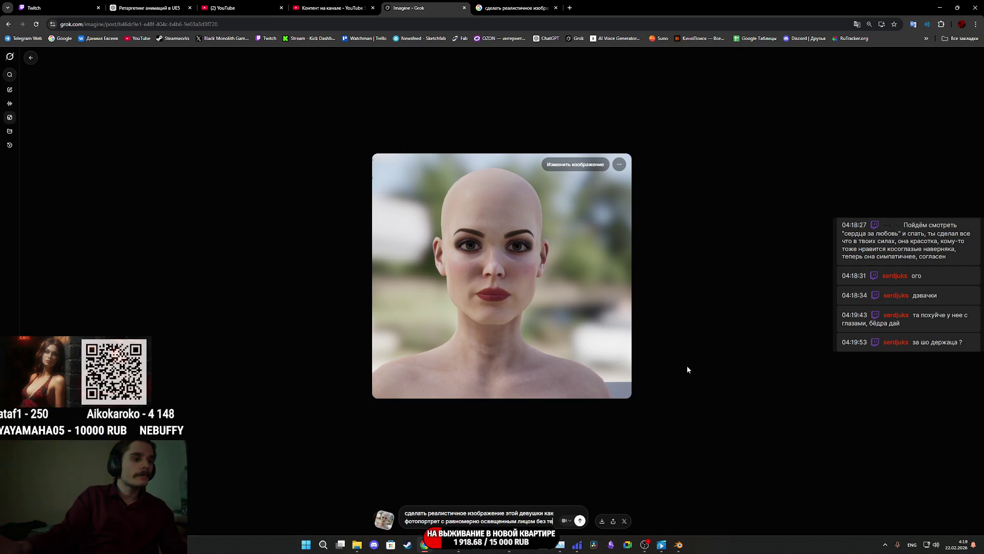
Switch to the Russian layout, clean the stray characters from the prompt and submit it
key(BackSpace)
key(BackSpace)
key(BackSpace)
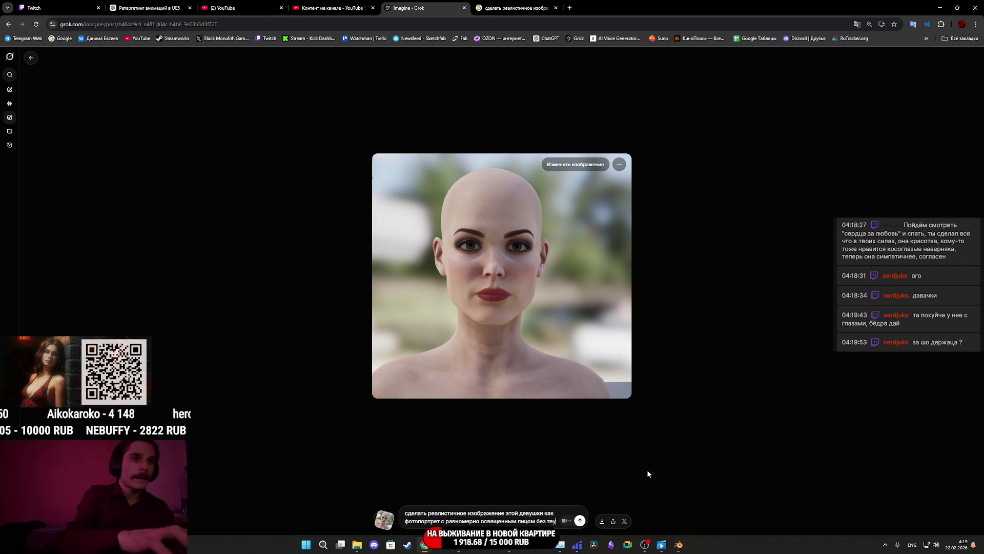
key(alt+shift)
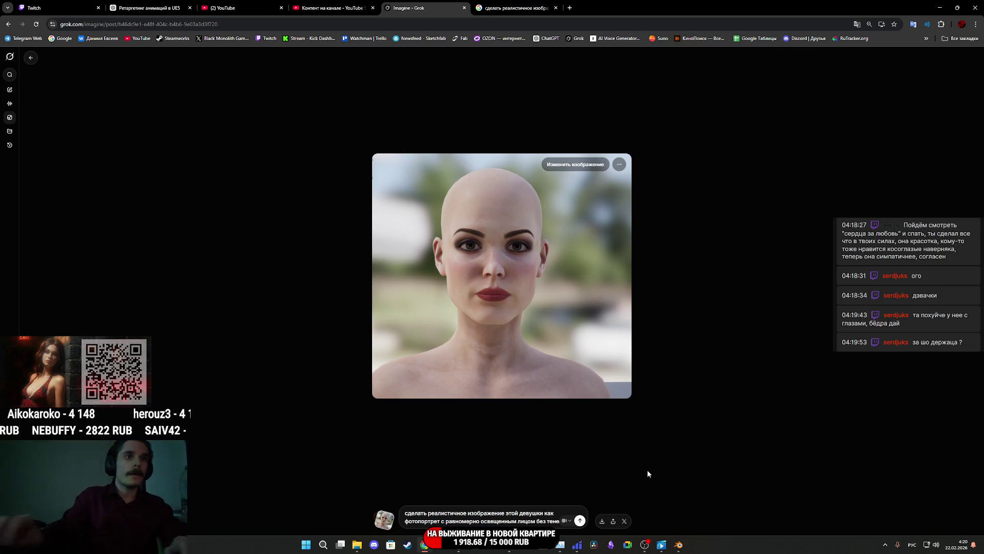
key(Return)
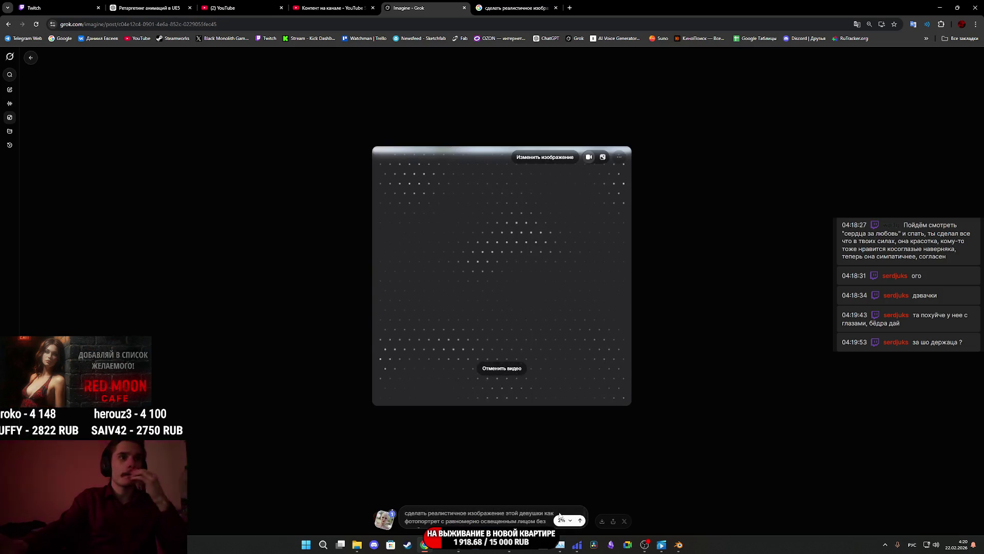
Cancel the accidental video and send the evenly lit, shadow-free photo prompt as an image edit
triple_click(406, 514)
key(ctrl+c)
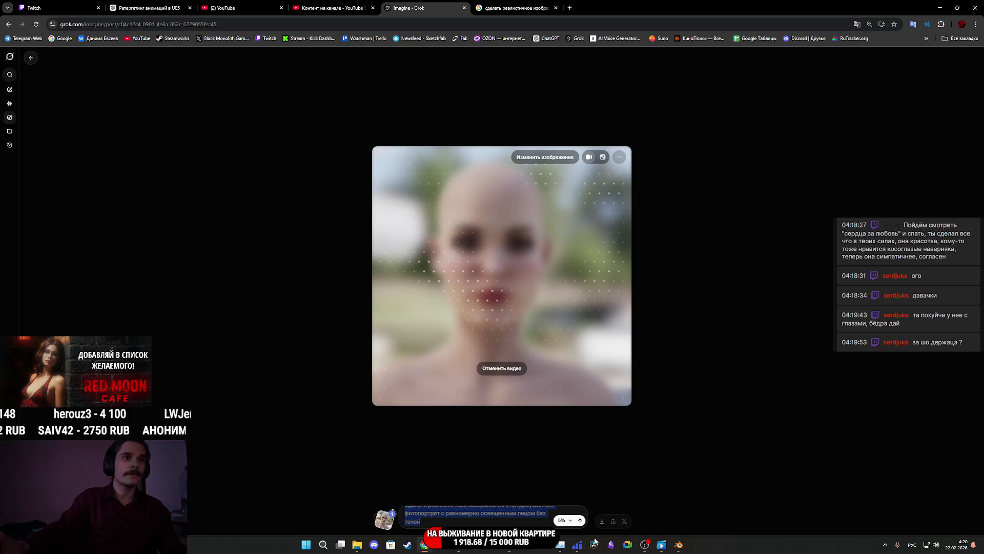
click(503, 370)
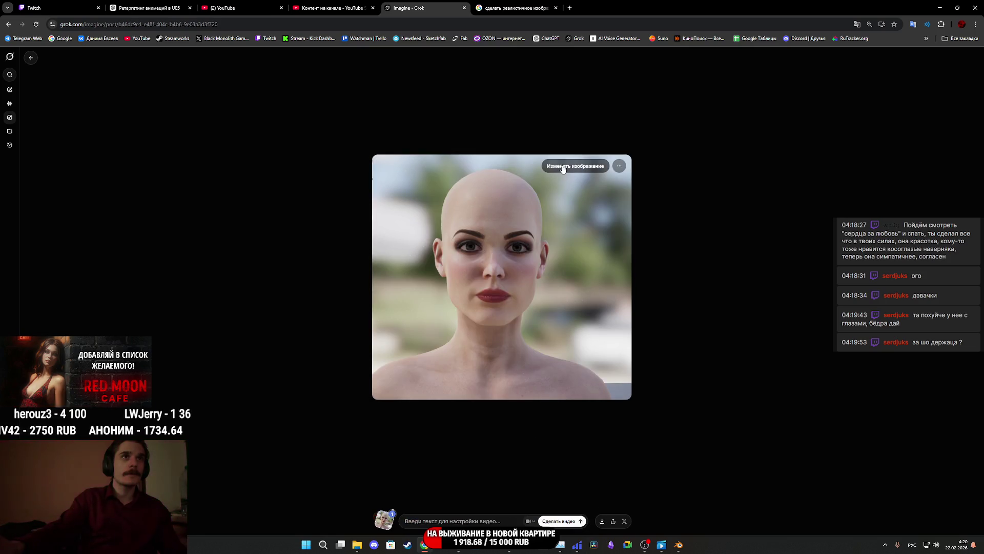
key(ctrl+v)
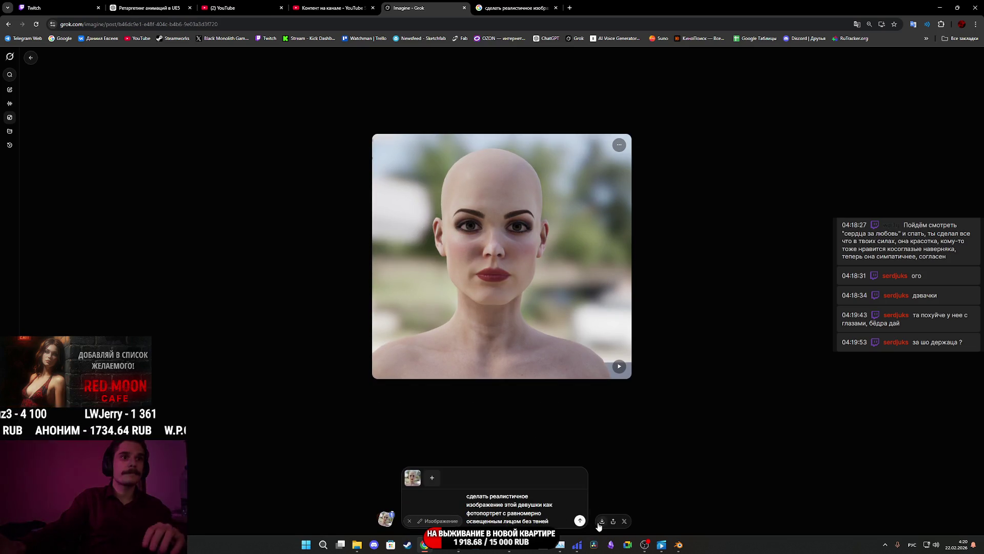
click(579, 521)
click(580, 521)
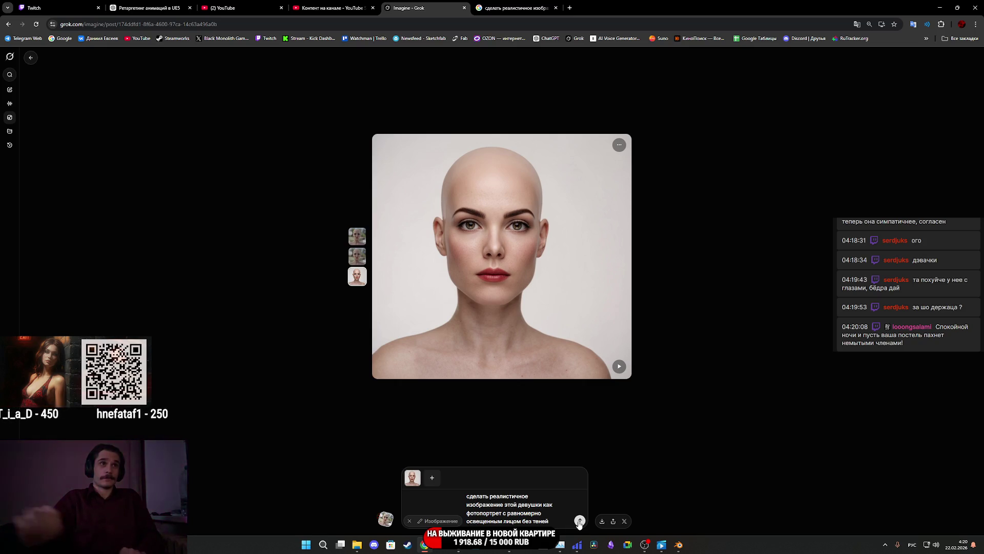
Review the second, studio-lit and outdoor portrait variants, then generate a new batch
click(366, 261)
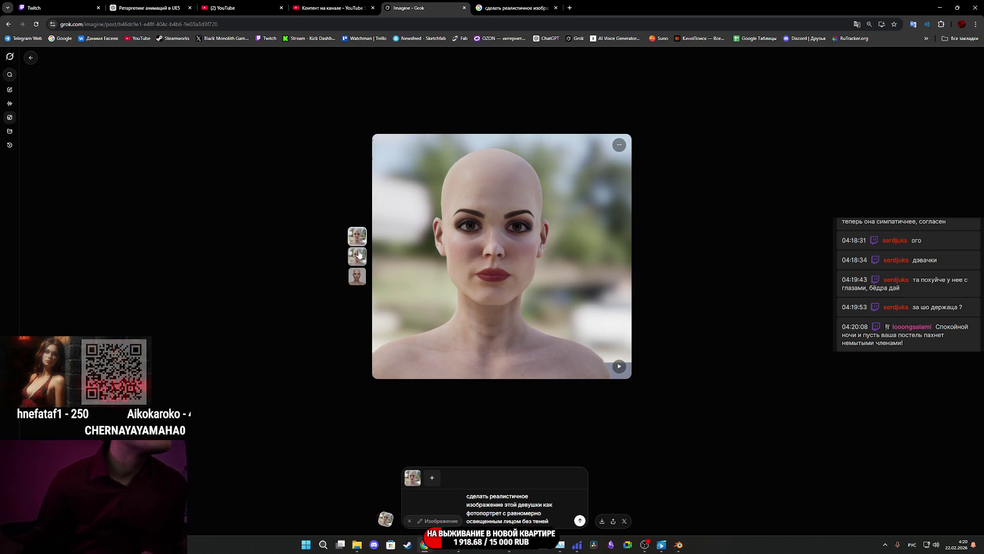
click(361, 278)
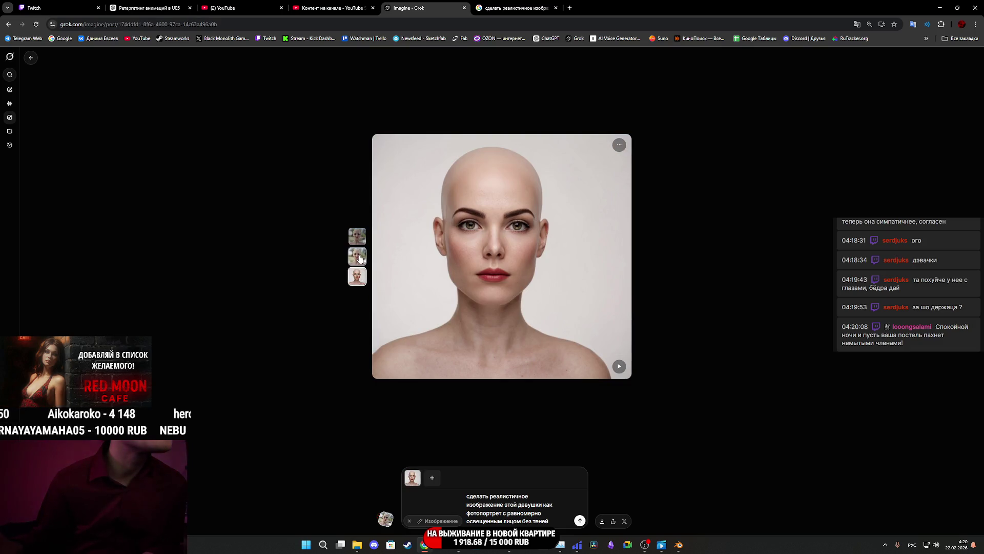
click(360, 256)
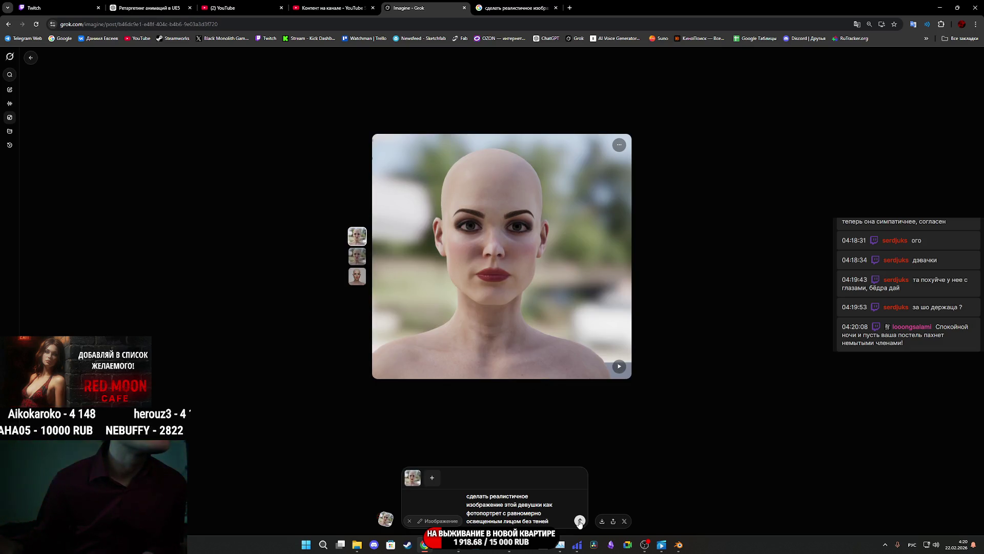
click(580, 520)
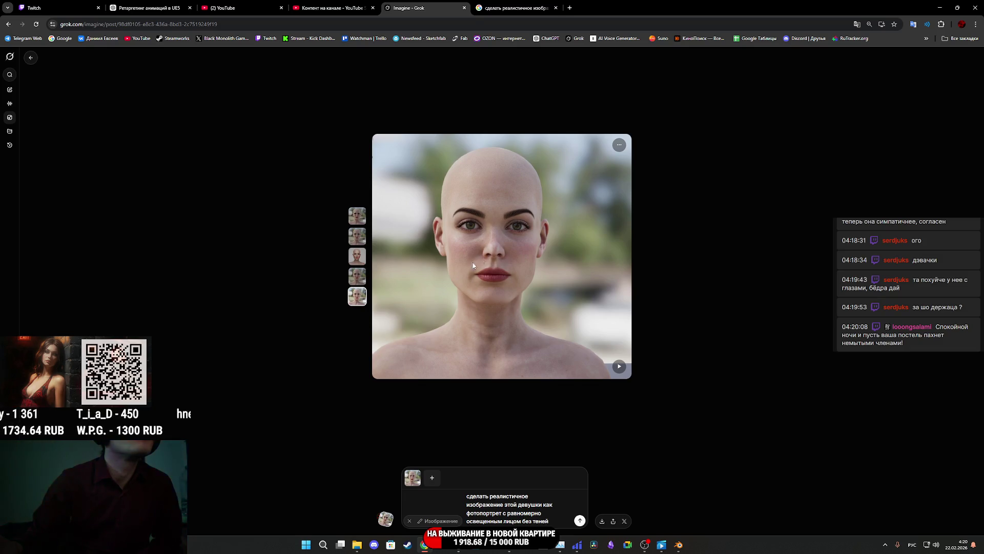
Compare the first, fourth and fifth variants and request another round from the same prompt
click(353, 220)
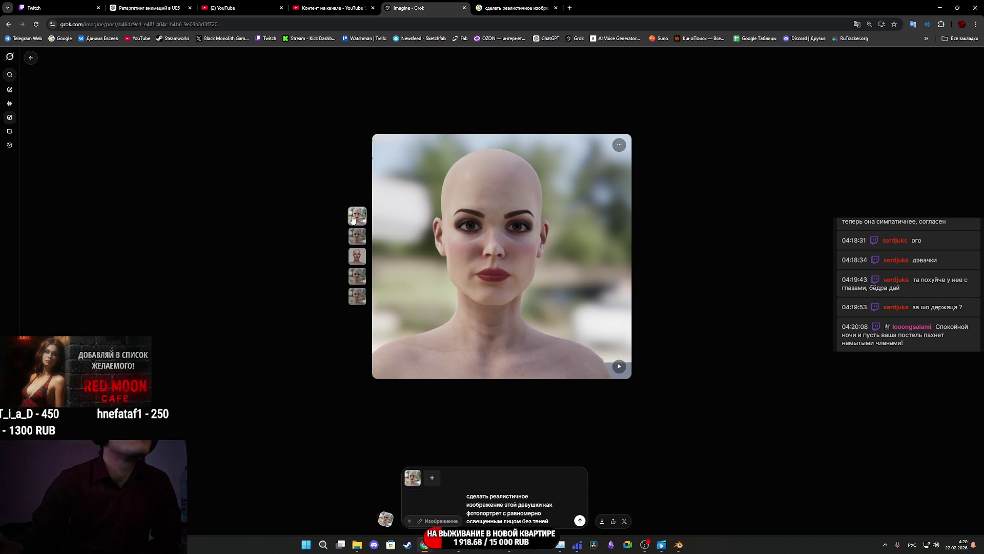
click(359, 300)
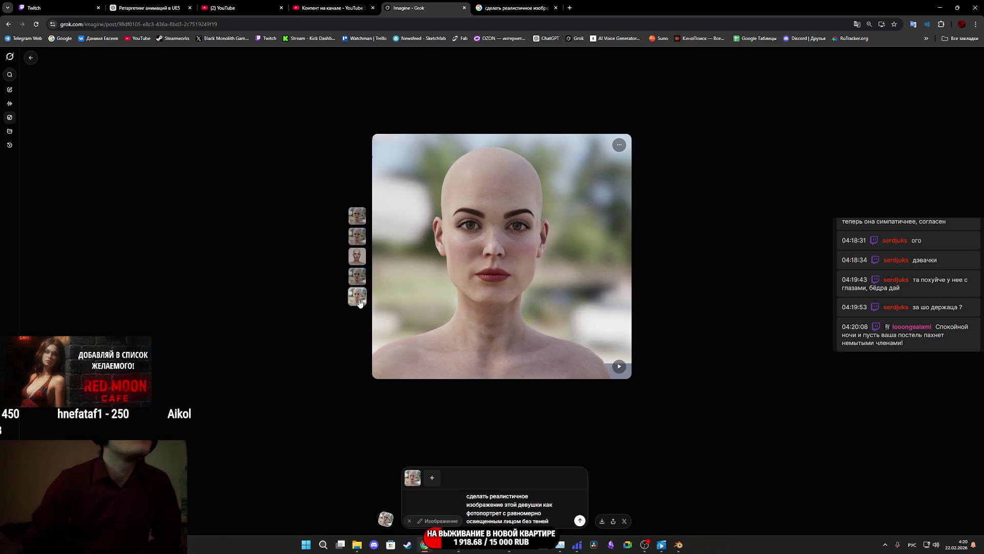
click(363, 280)
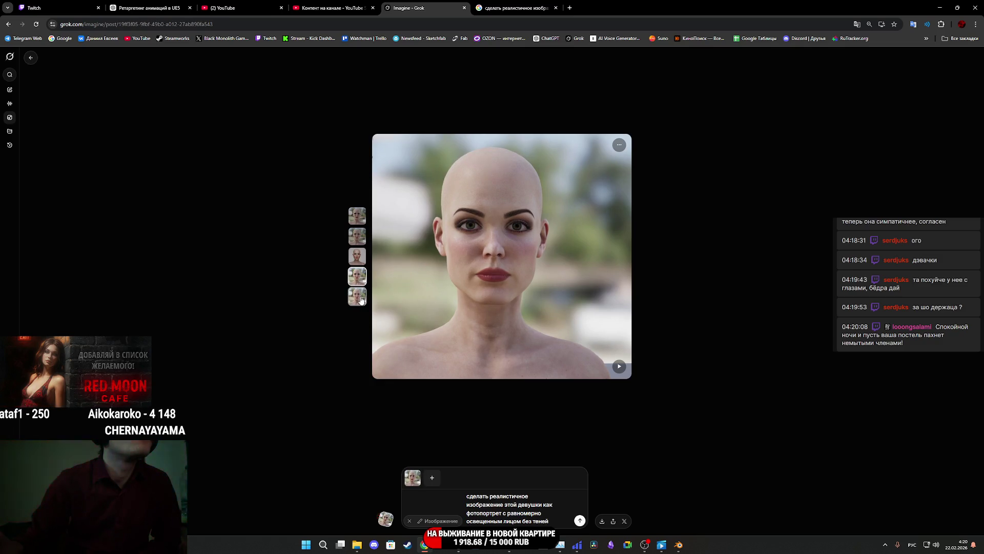
click(361, 300)
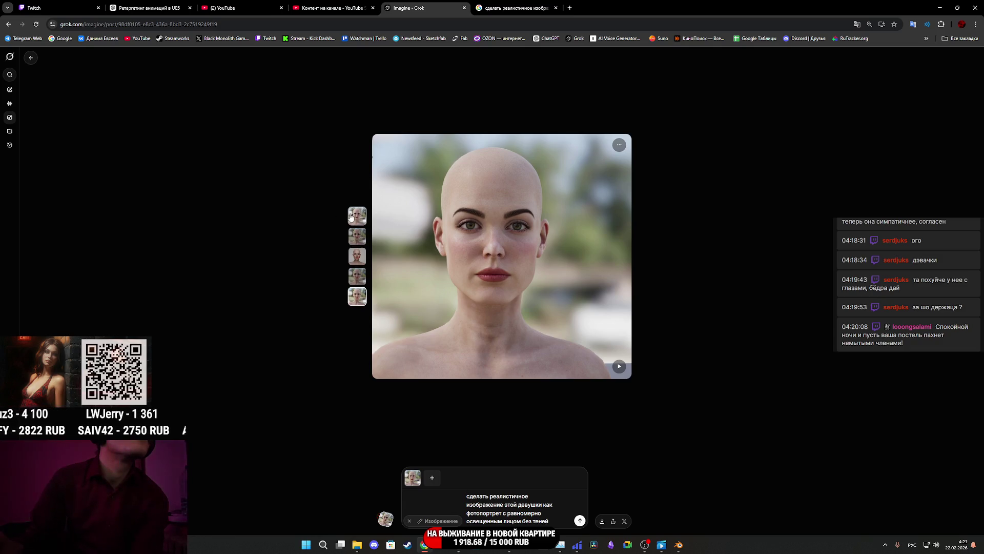
click(574, 520)
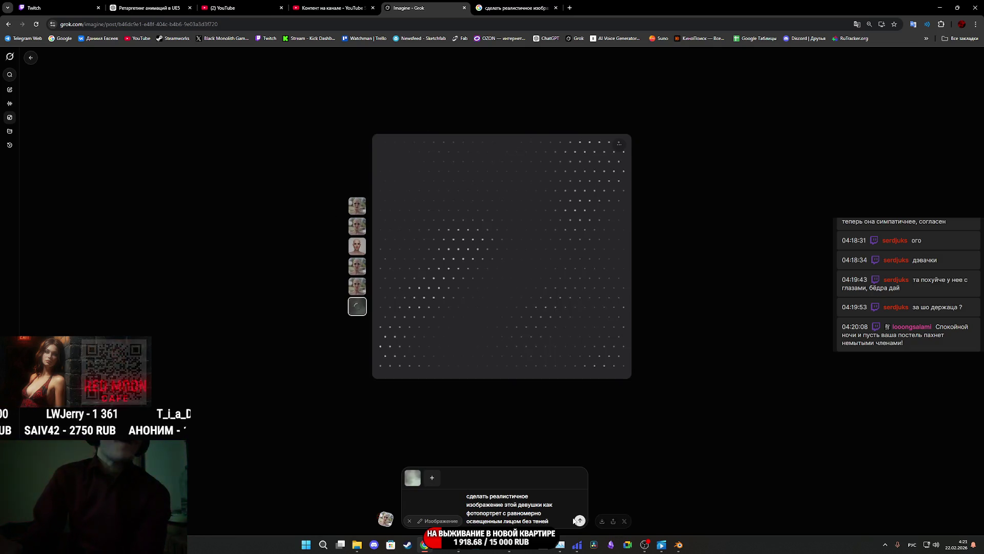
Pick the right-hand portrait in the two-image 'which do you prefer' comparison
click(575, 520)
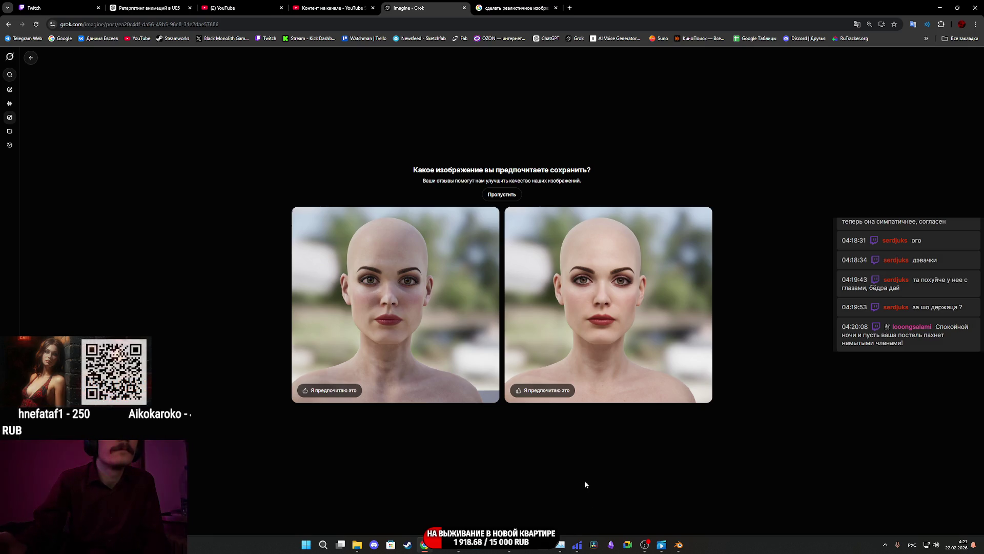
click(551, 390)
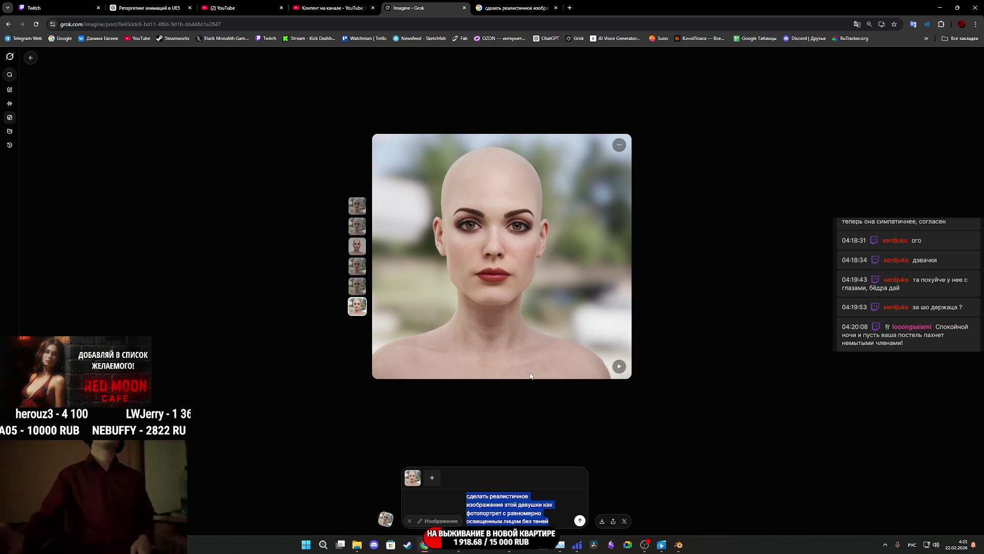
click(553, 520)
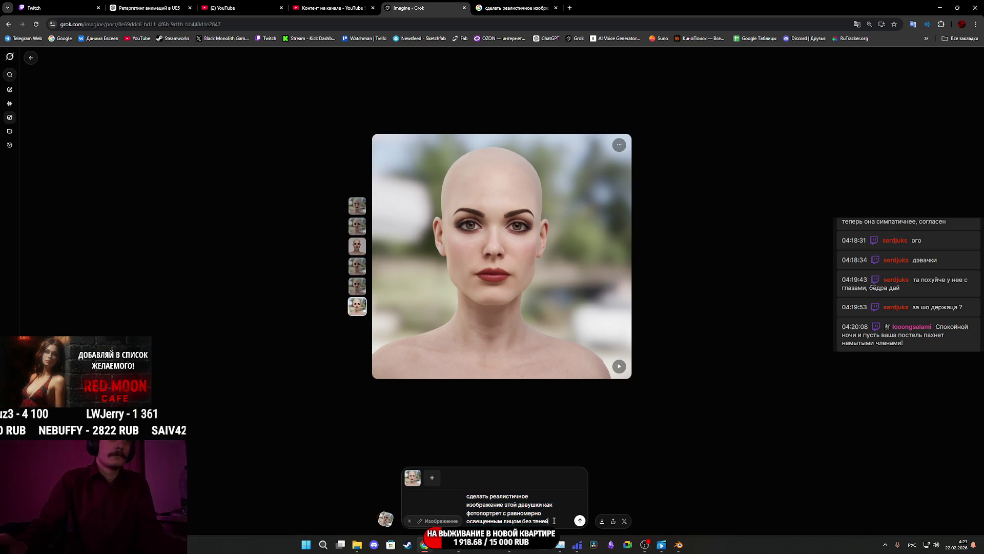
Replace the prompt with 'убери ей косметику' and submit the remove-makeup edit
drag(558, 521, 440, 482)
text(убери)
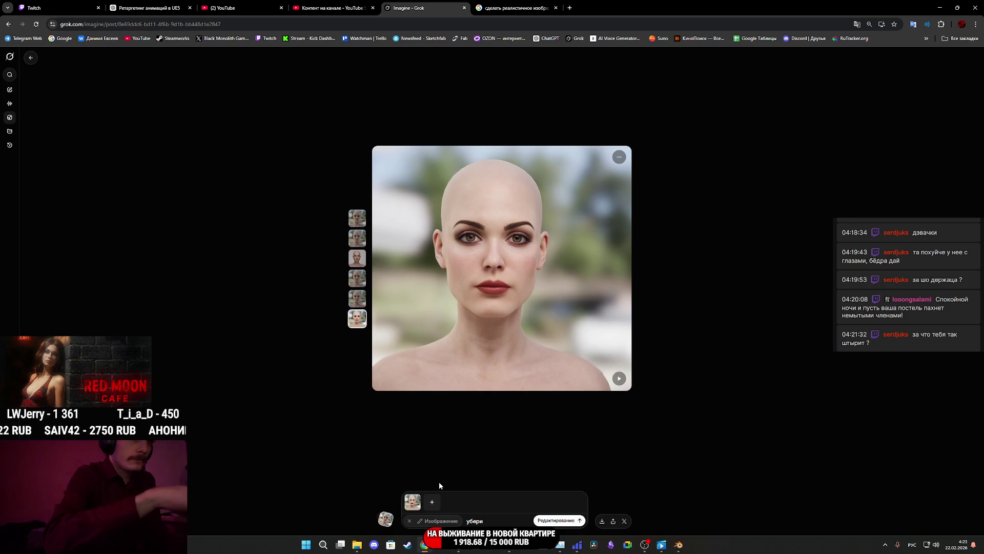
text( ей ко)
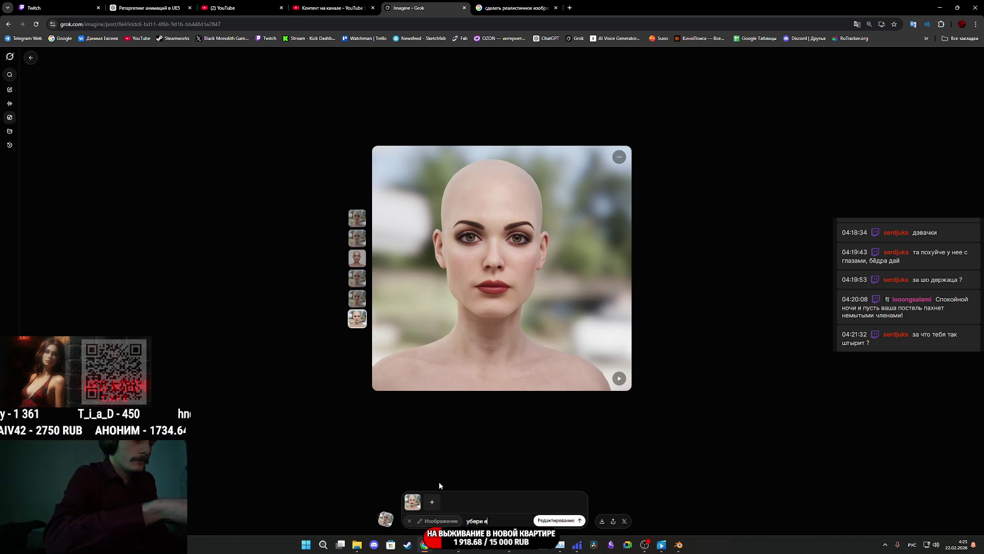
text(сметику)
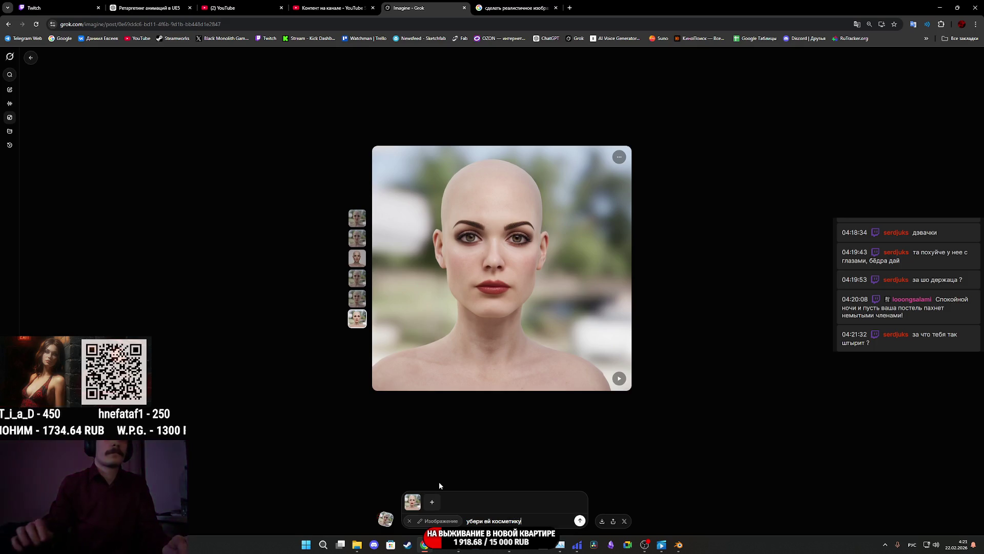
key(Return)
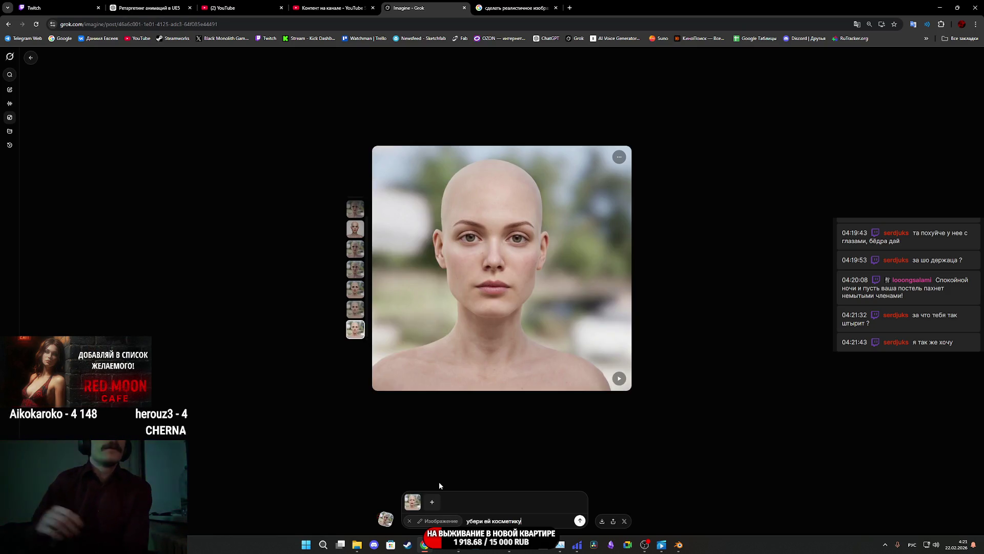
Compare the makeup-free result against the sixth and previous portrait variants
click(361, 313)
click(363, 333)
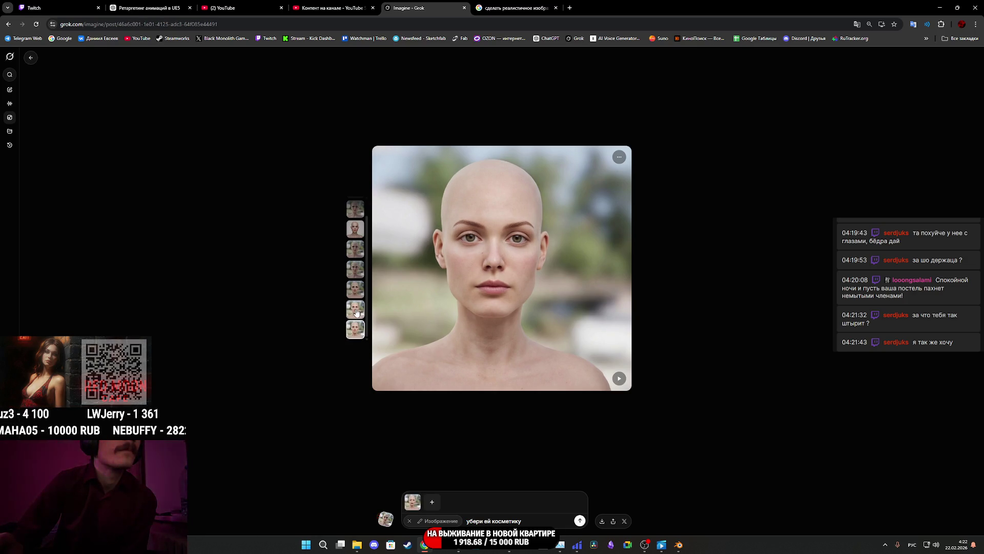
click(355, 310)
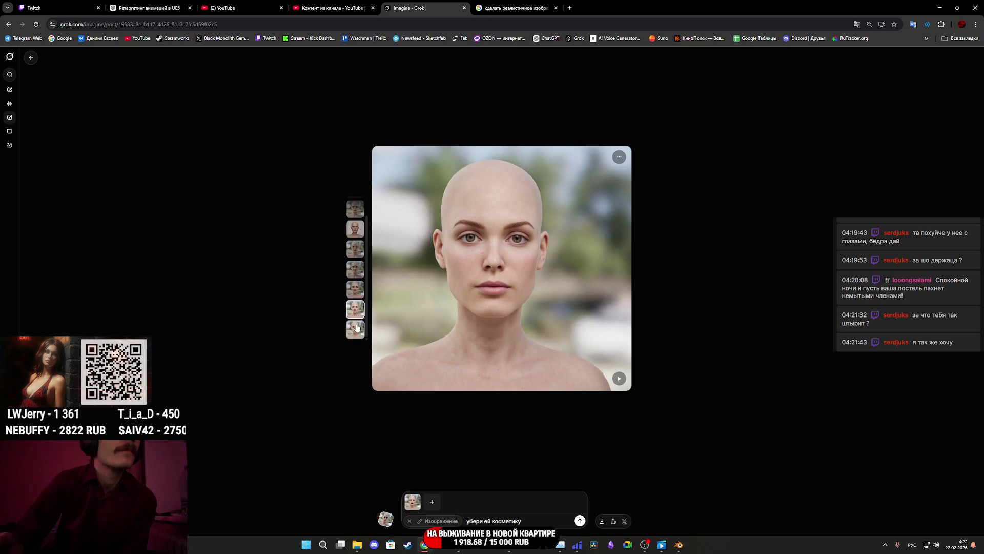
click(358, 329)
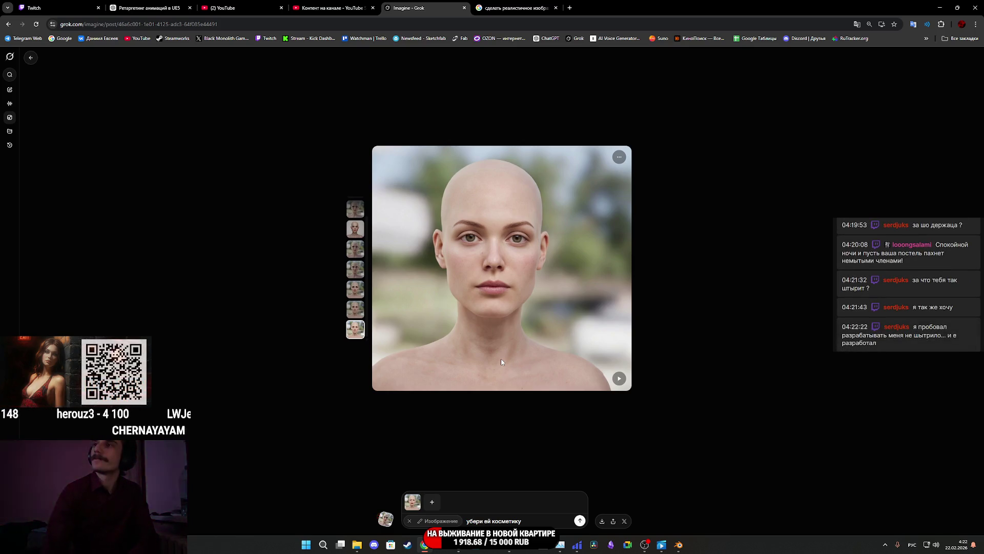
right_click(521, 269)
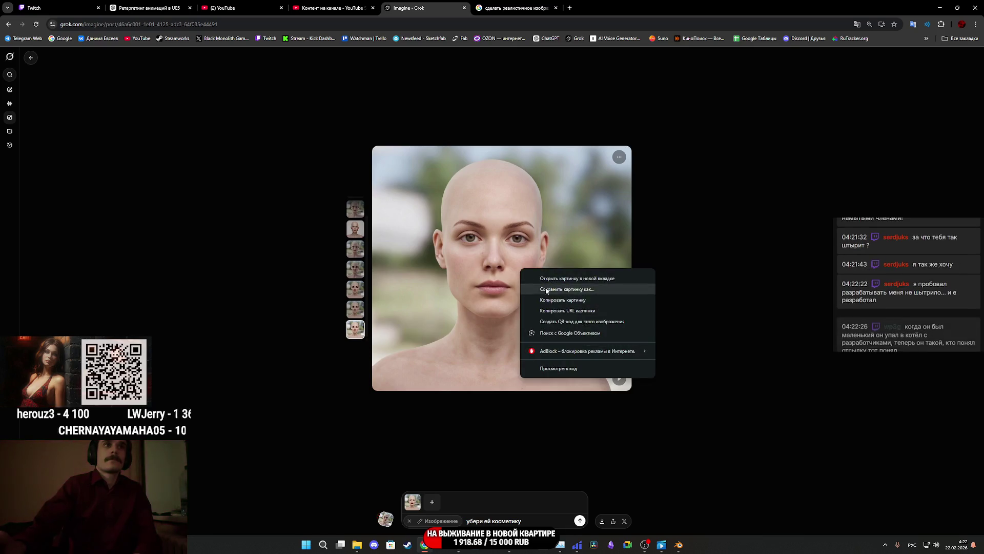
Save the makeup-free portrait to Downloads as 453534543.jpg rather than overwriting image.jpg
click(559, 289)
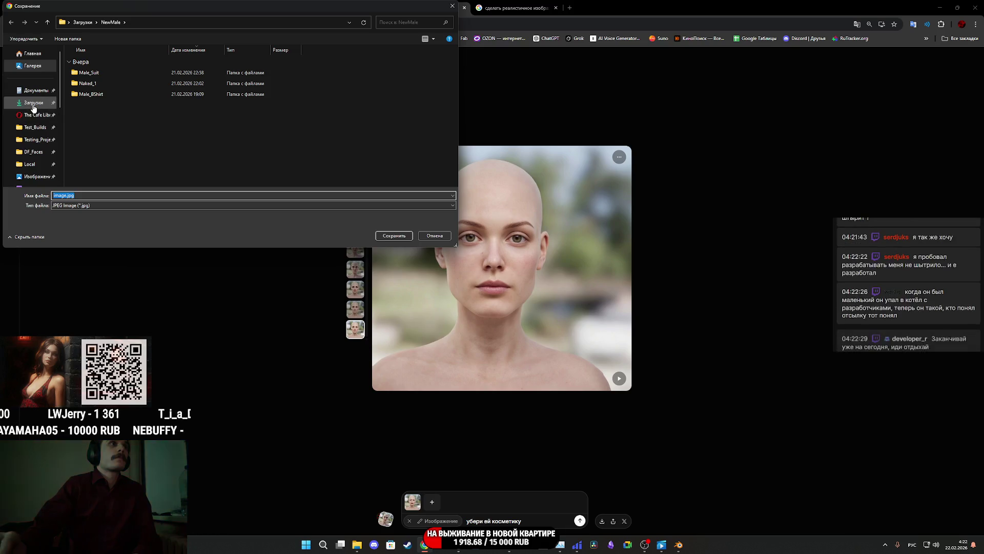
click(31, 102)
click(382, 235)
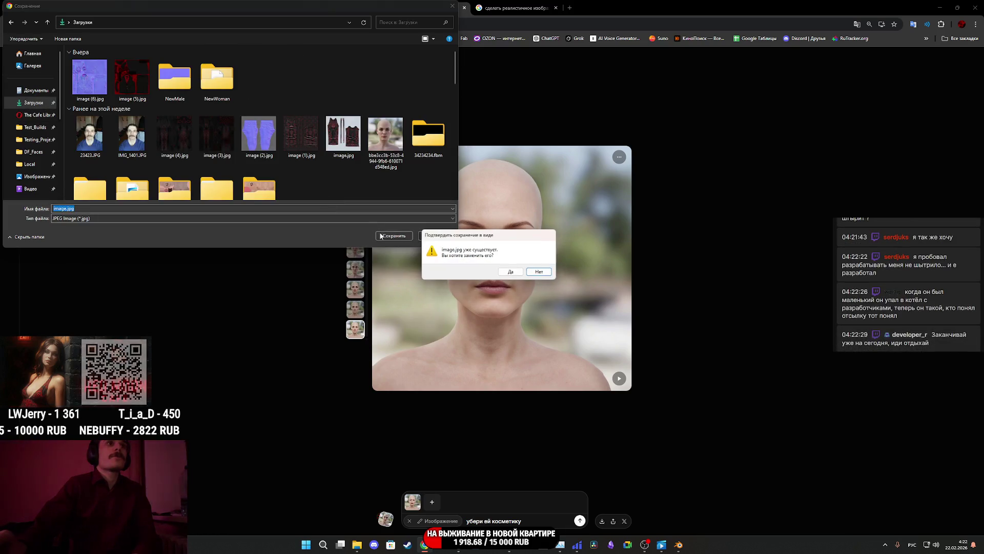
click(539, 273)
text(453534543)
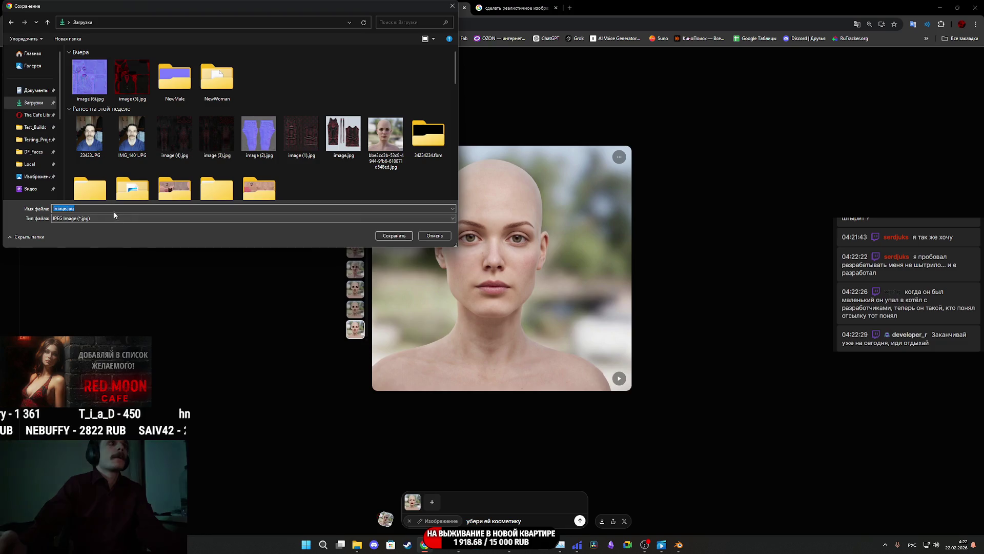
click(409, 237)
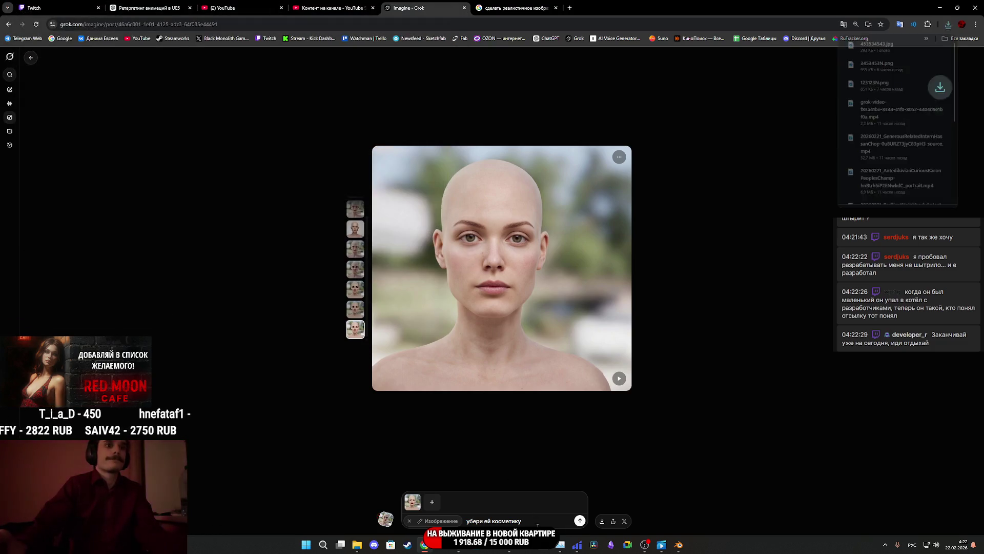
key(alt+Tab)
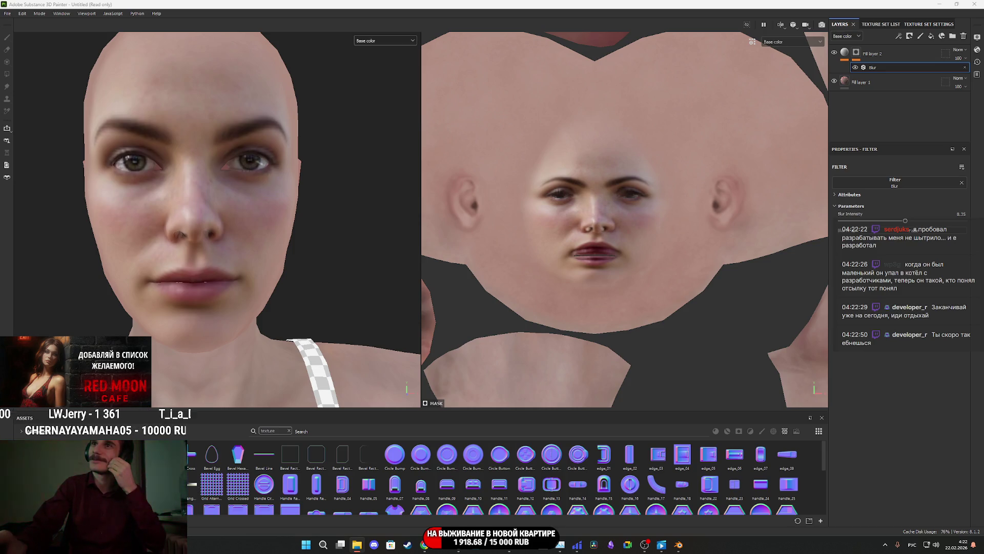
Import 453534543.jpg from the Assets shelf as a texture into the Untitled project
drag(709, 455, 715, 468)
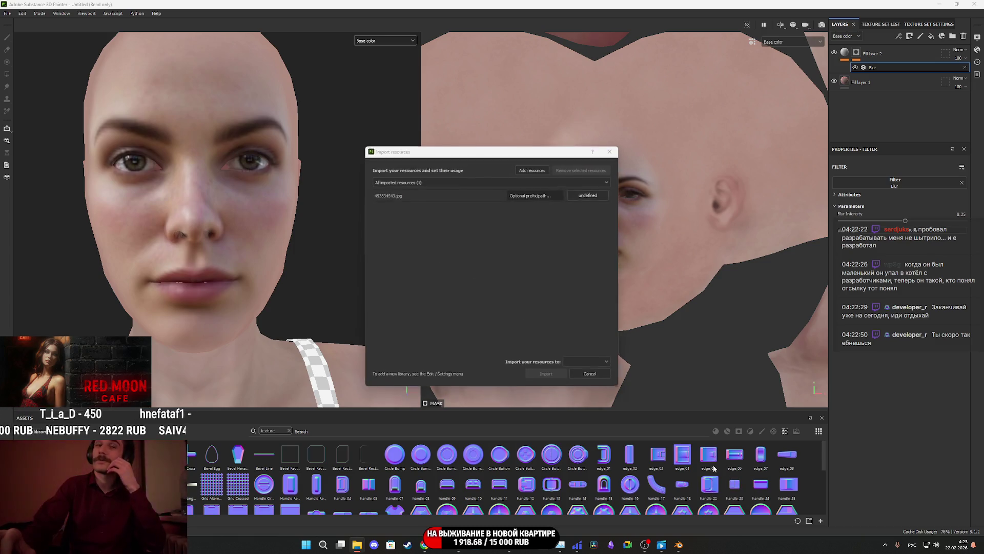
click(590, 195)
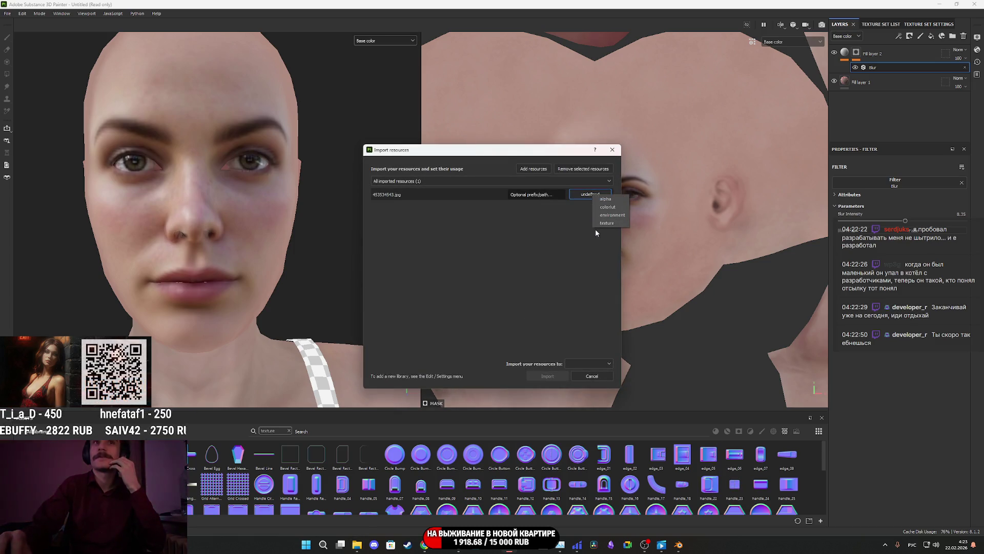
click(606, 231)
click(602, 364)
click(601, 371)
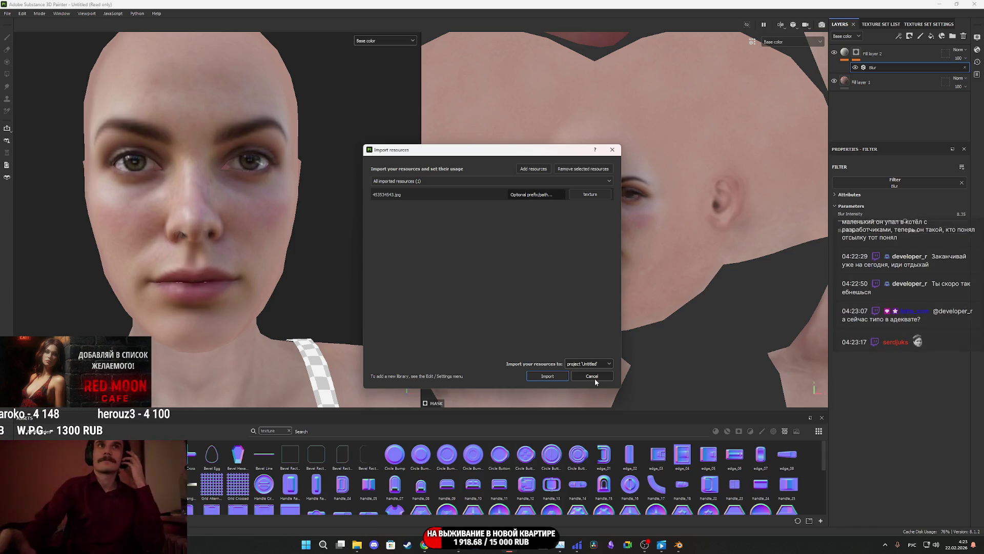
click(553, 376)
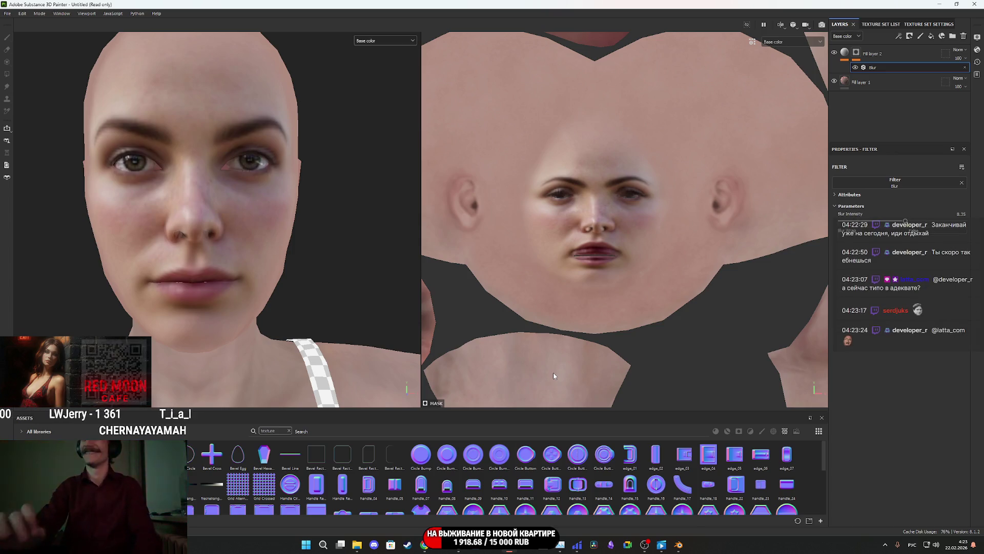
Drop the imported 453534543 texture into Fill layer 2's Base color slot
click(845, 53)
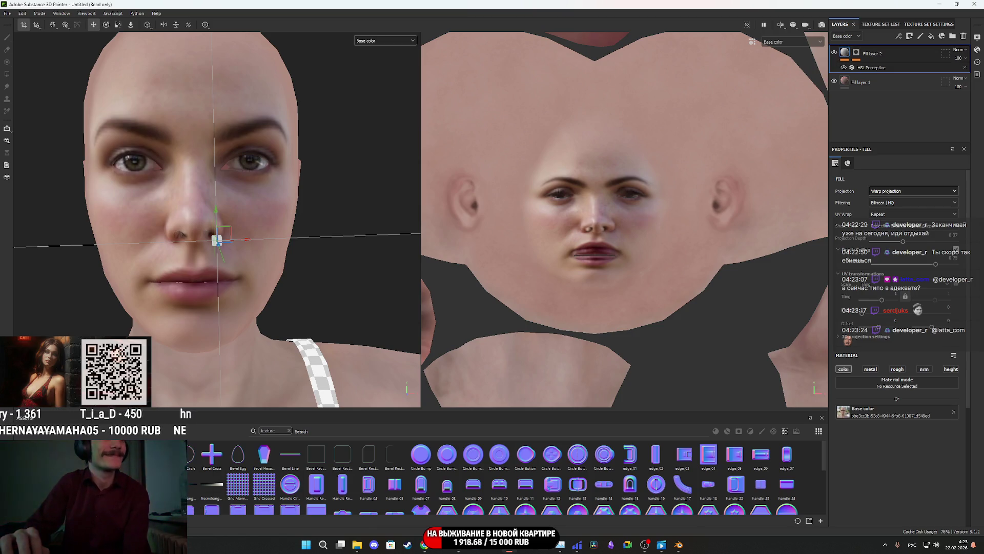
mouse_move(867, 417)
drag(867, 416, 865, 415)
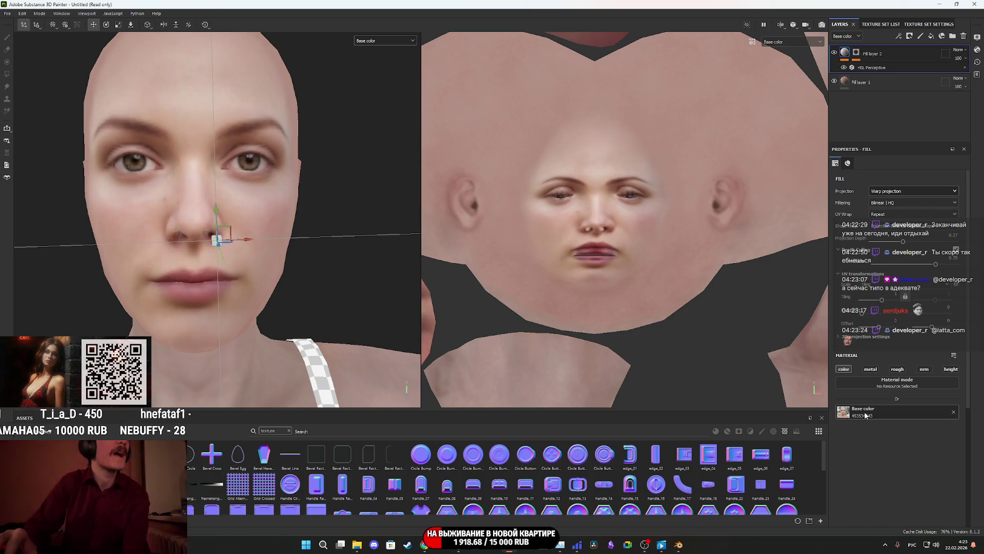
scroll(339, 305, down, 5)
Lower the HSL Perceptive filter's Lightness from 0.512 to 0.447 and inspect the darker face
drag(318, 299, 281, 294)
scroll(220, 216, up, 6)
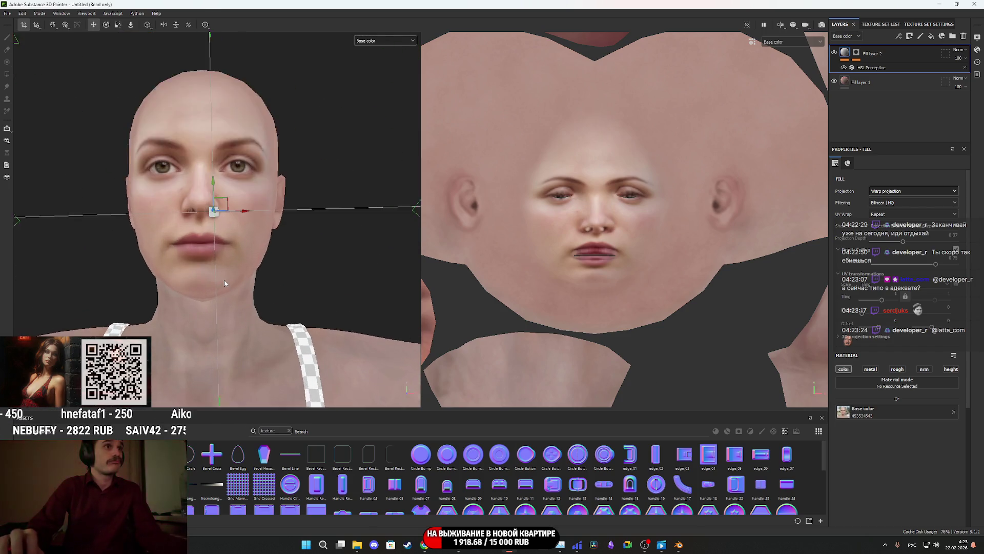
click(876, 67)
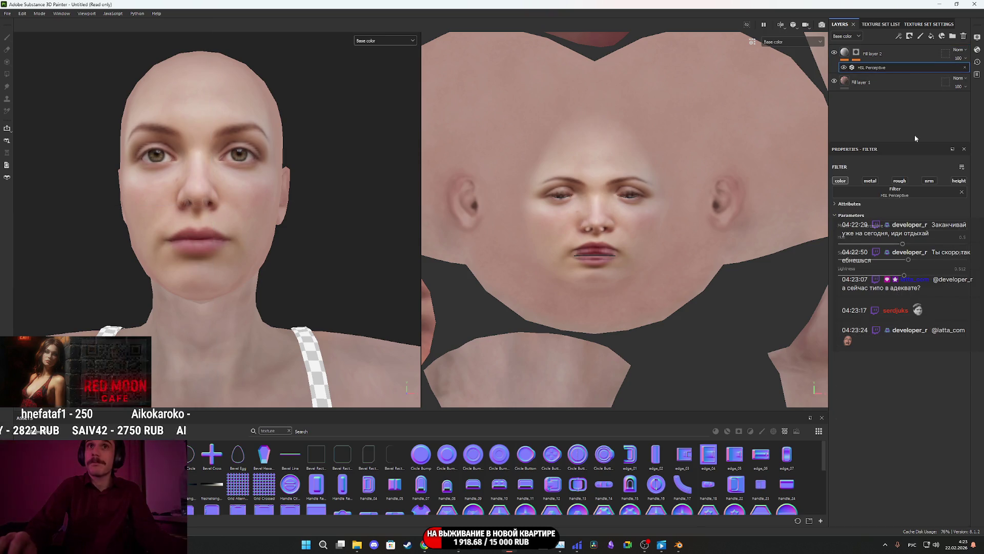
drag(904, 275, 897, 277)
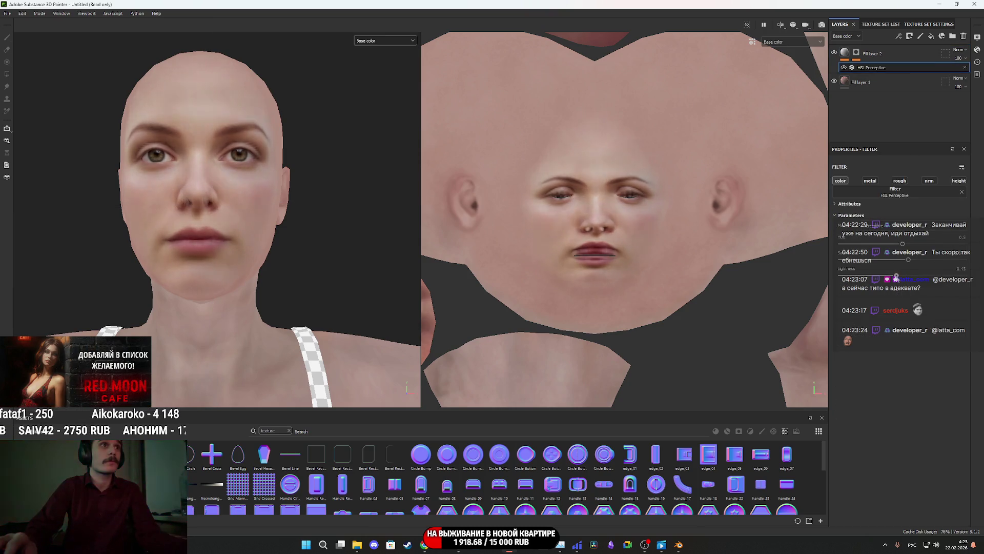
mouse_move(384, 241)
mouse_down()
mouse_move(137, 235)
mouse_move(281, 236)
mouse_move(260, 234)
mouse_up()
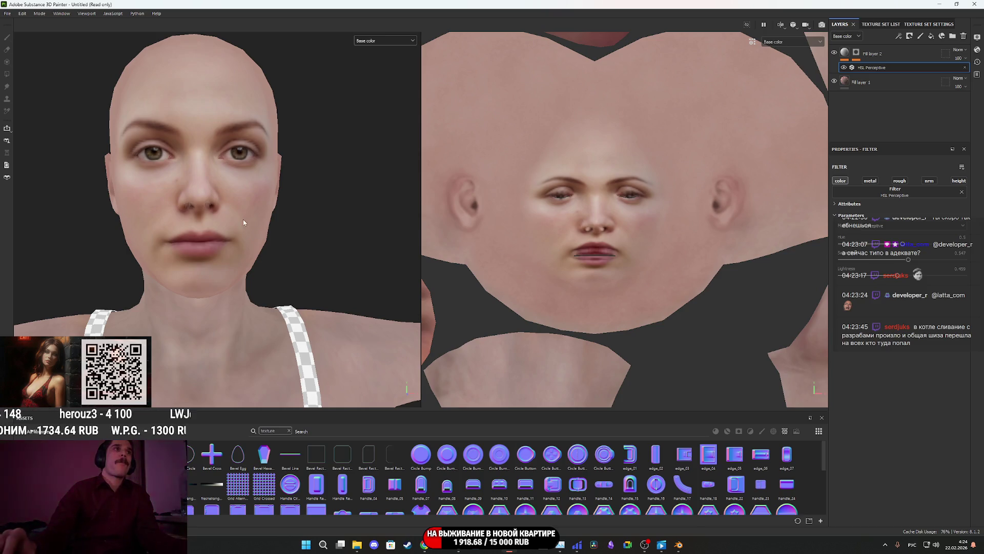
mouse_move(215, 236)
mouse_down()
mouse_move(311, 257)
mouse_move(310, 249)
mouse_move(143, 222)
mouse_move(206, 315)
mouse_up()
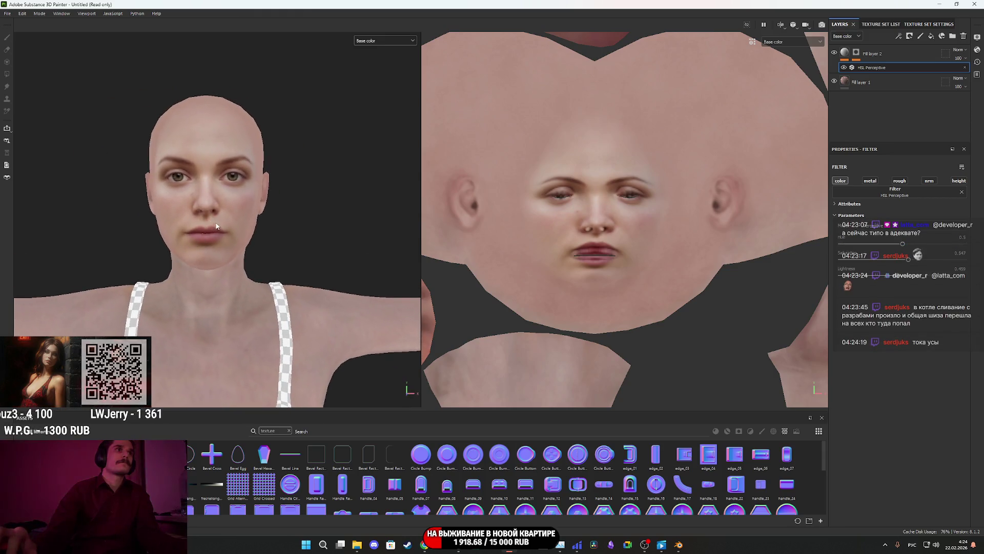
scroll(221, 220, up, 5)
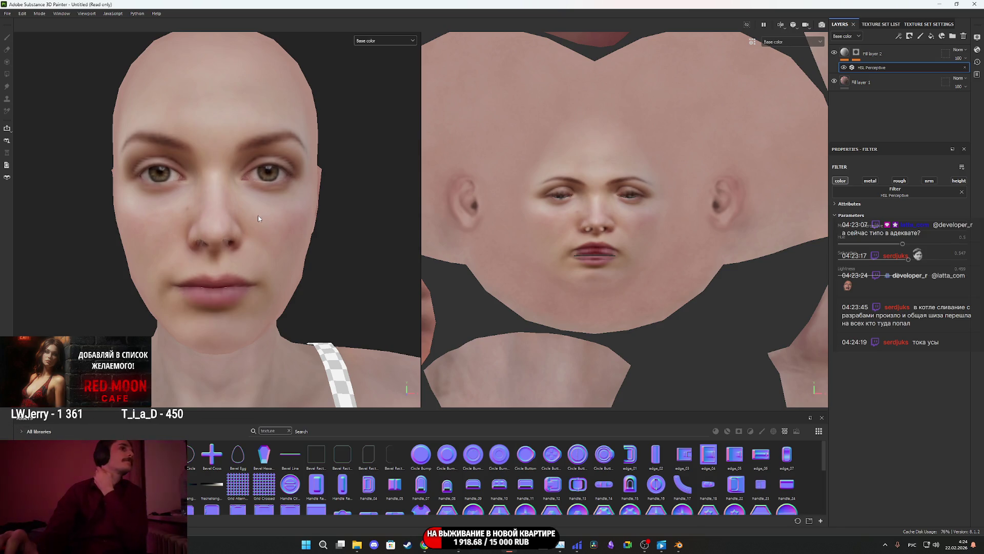
Export textures with the current settings, producing 4_meshes_Merge_Base_color_1001.png
click(8, 13)
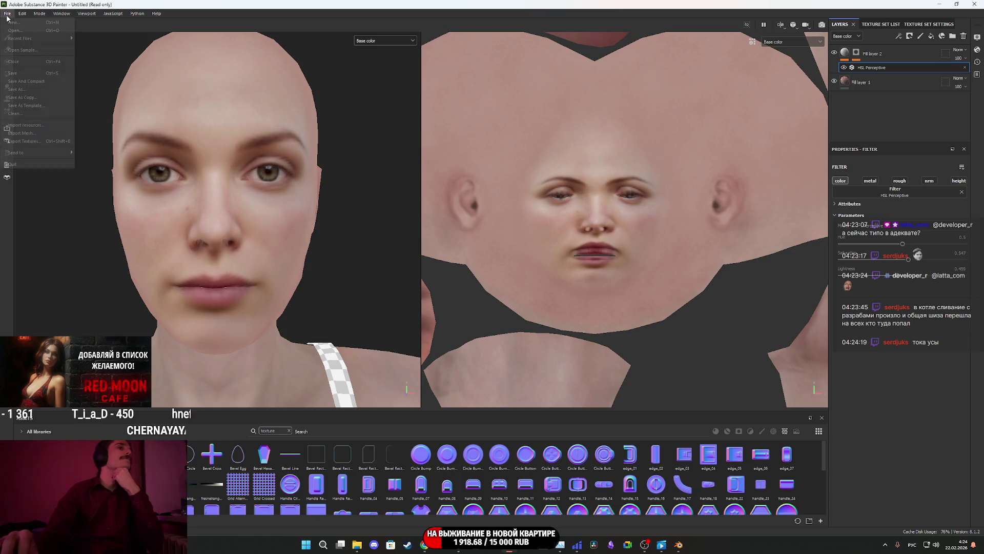
click(35, 144)
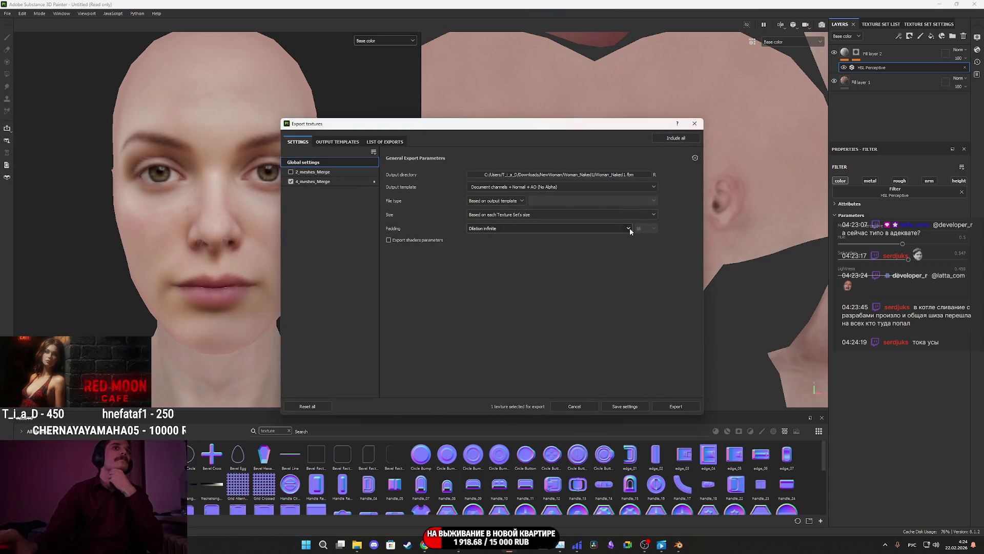
click(686, 407)
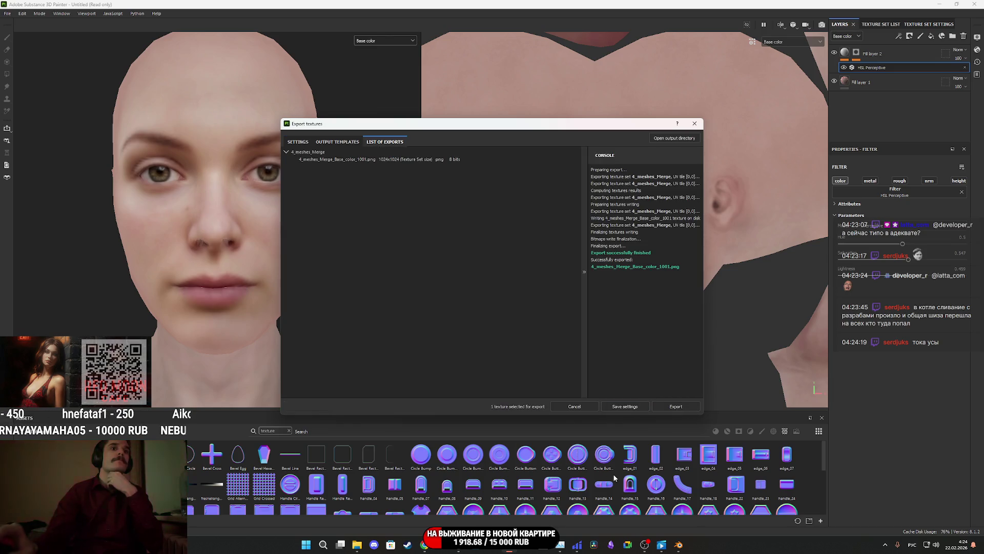
mouse_move(627, 544)
click(458, 548)
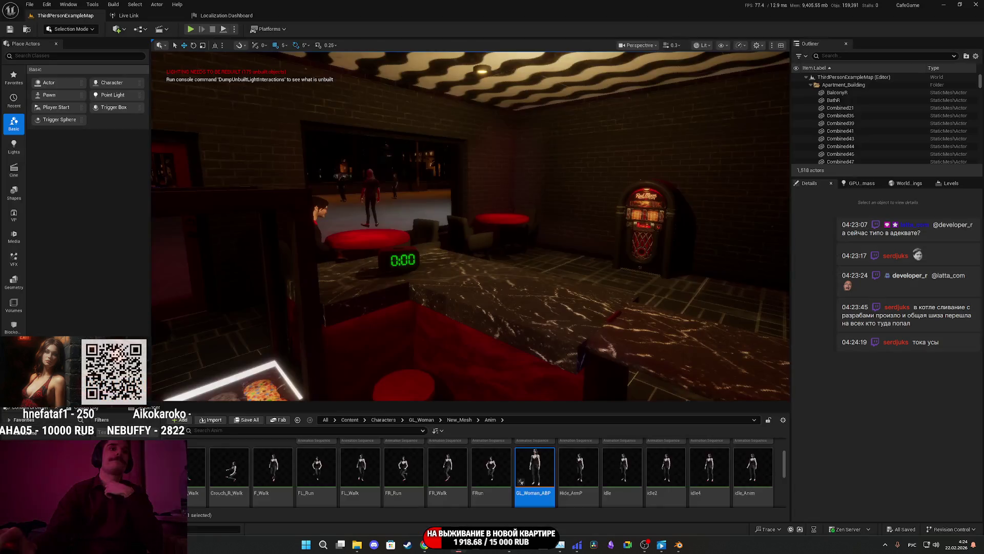
Reimport 4_meshes_Merge_Base_color from New_Mesh > Tex > Naked, save it and close its editor
click(459, 420)
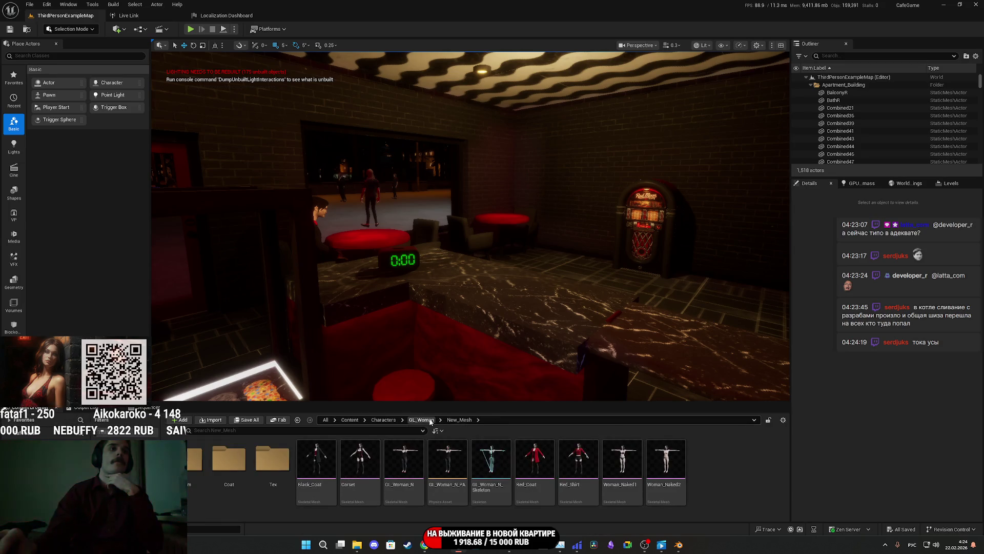
double_click(273, 464)
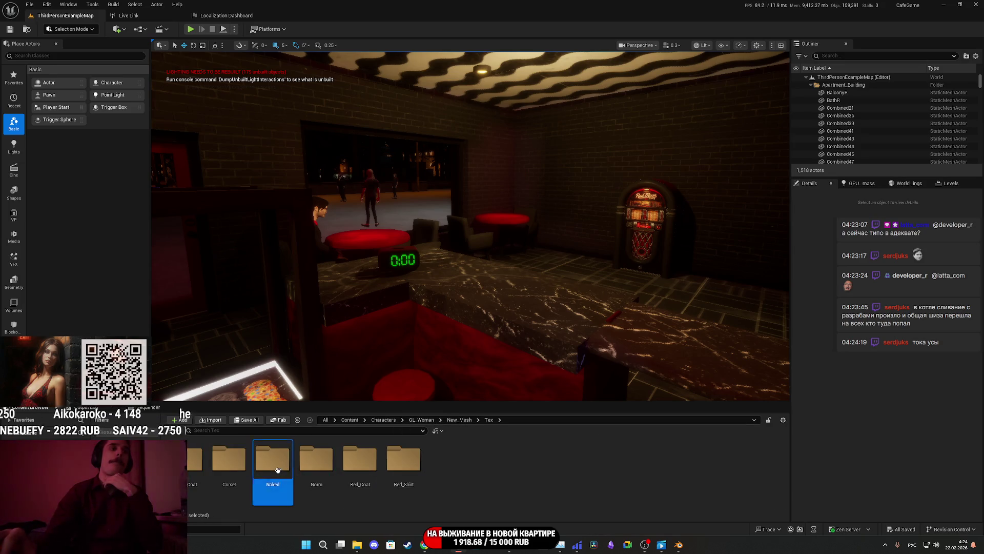
double_click(278, 470)
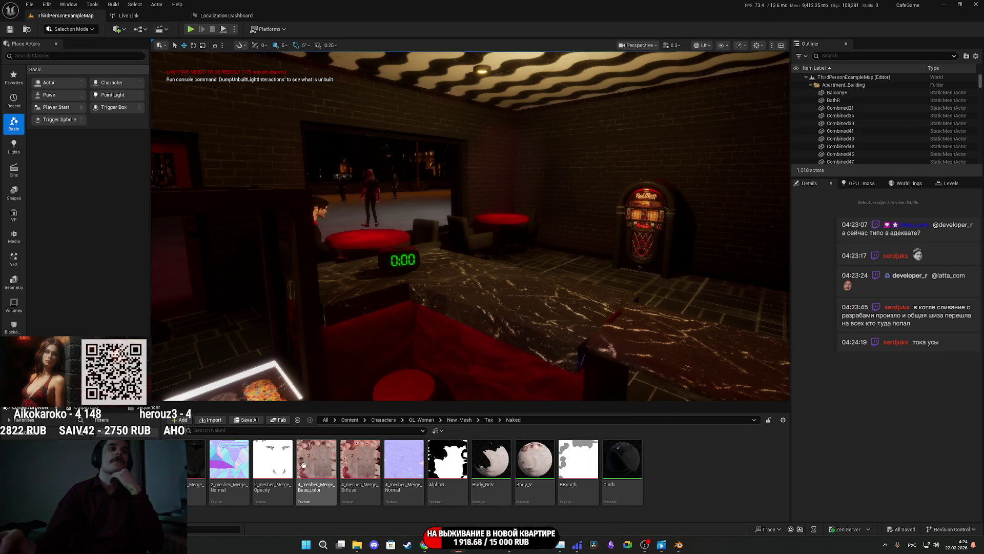
double_click(305, 465)
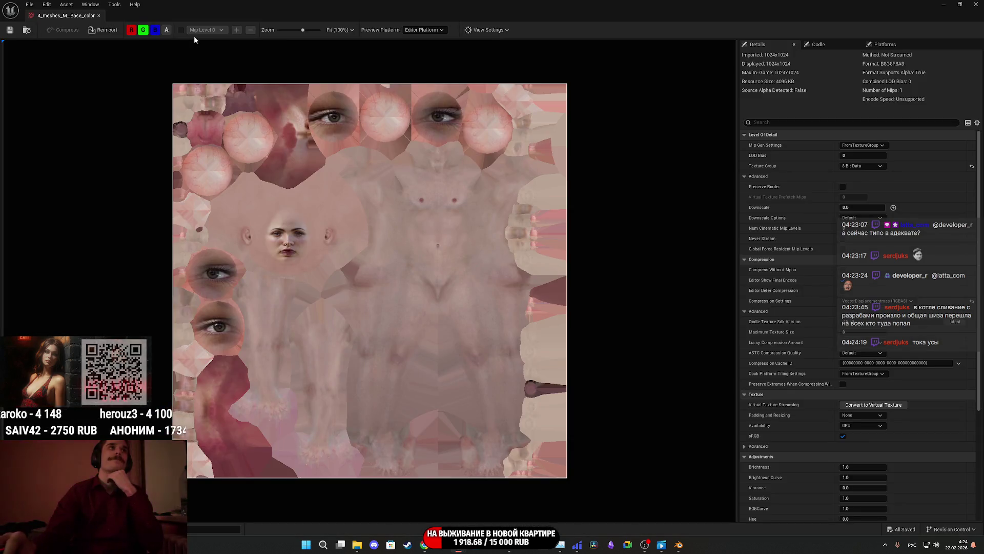
click(104, 33)
click(10, 30)
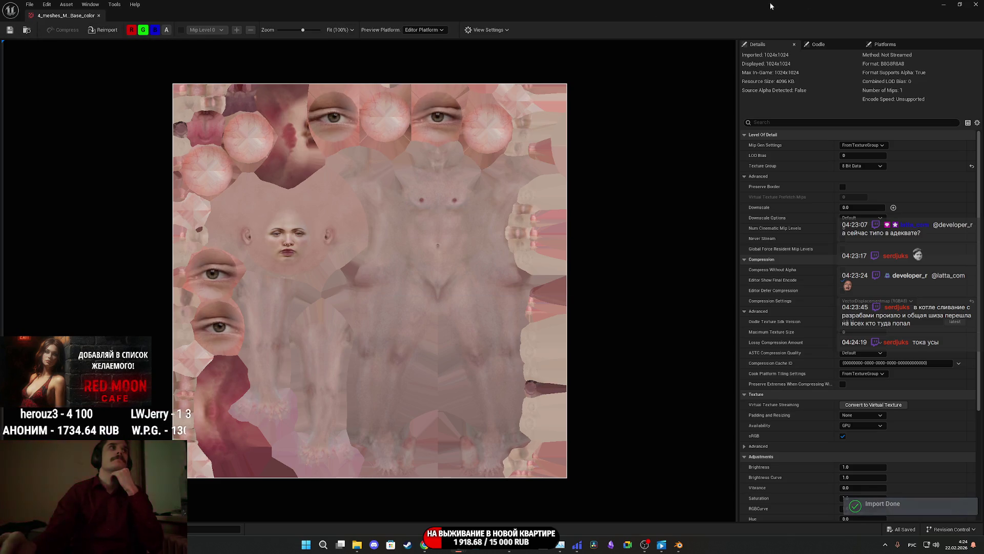
click(977, 4)
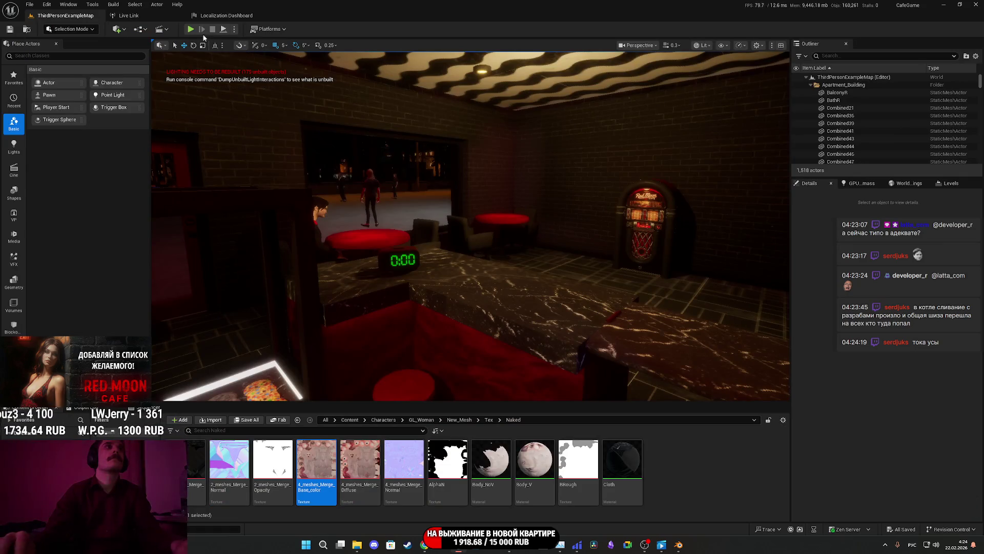
Play the level fullscreen, switch on the room lights and view the woman's mirror close-up
key(alt+p)
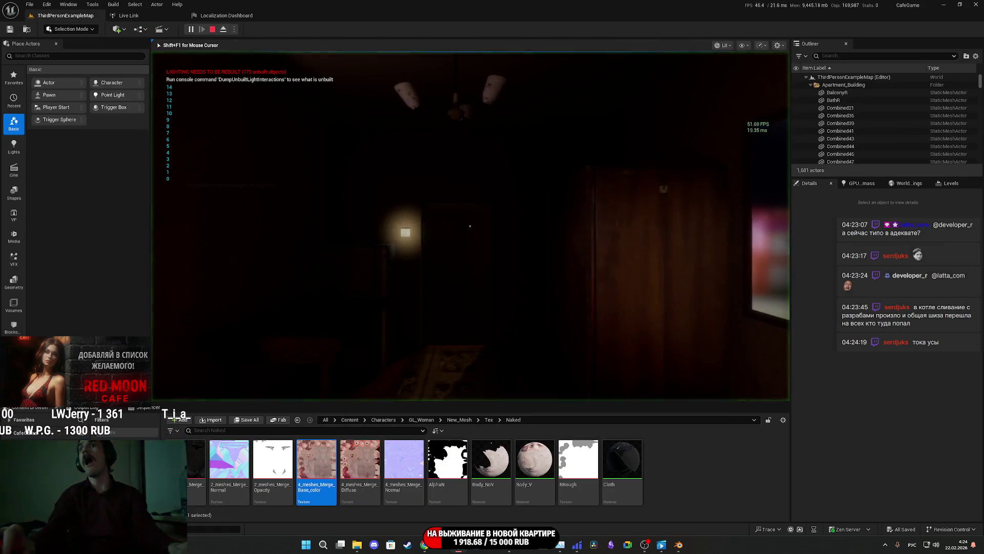
key(F11)
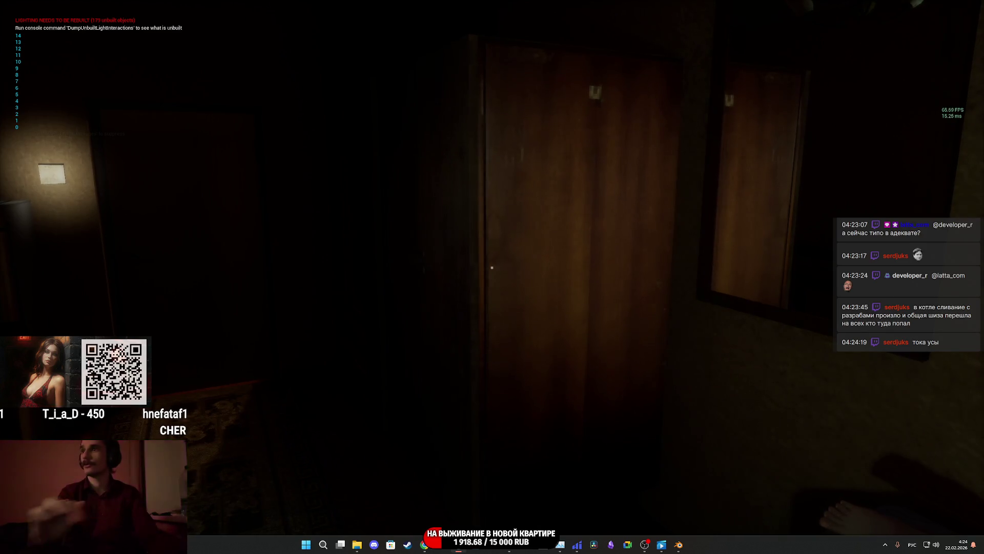
key(w)
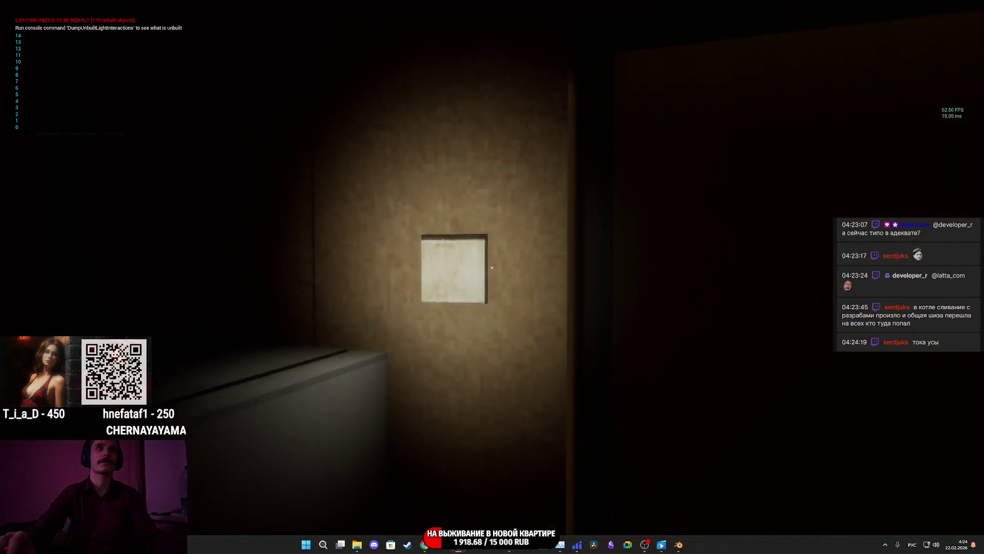
key(e)
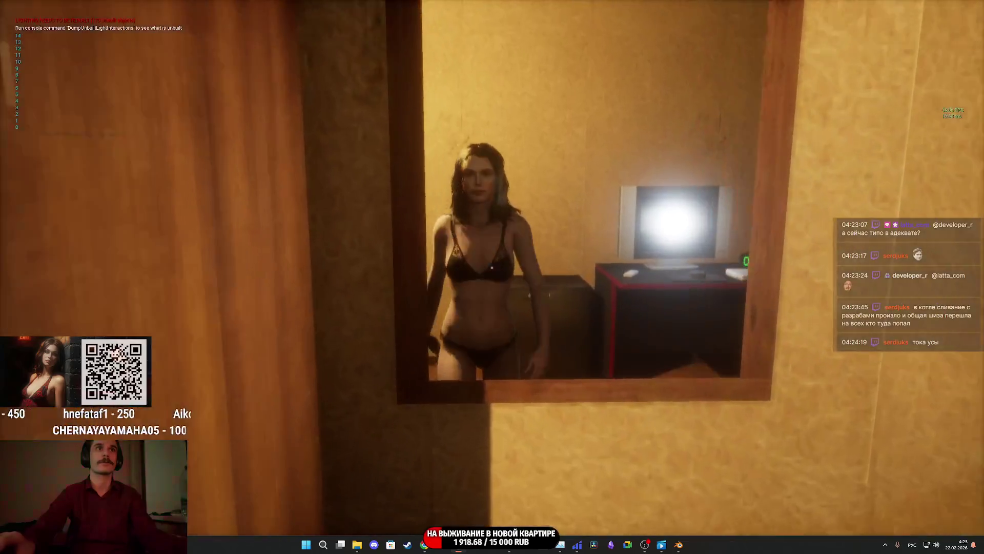
key(e)
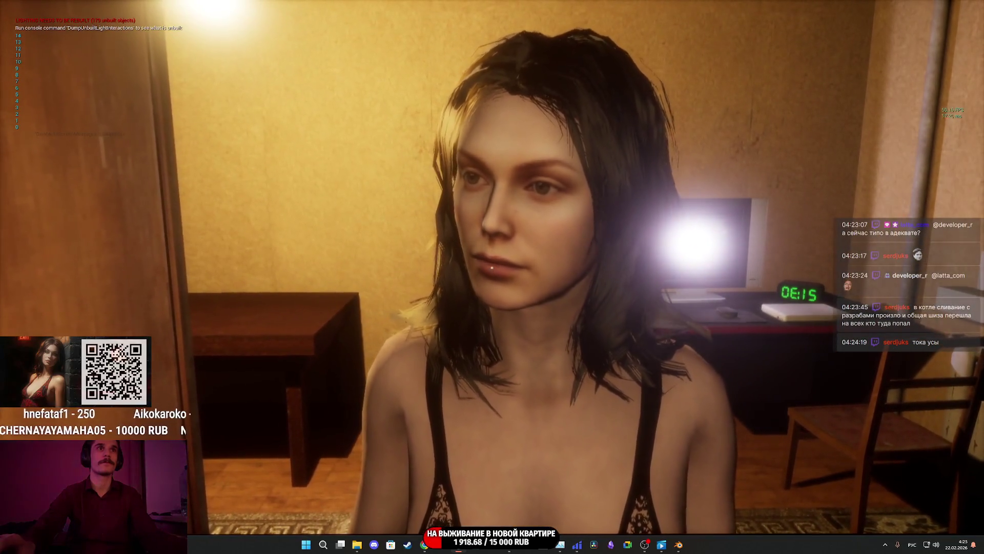
key(e)
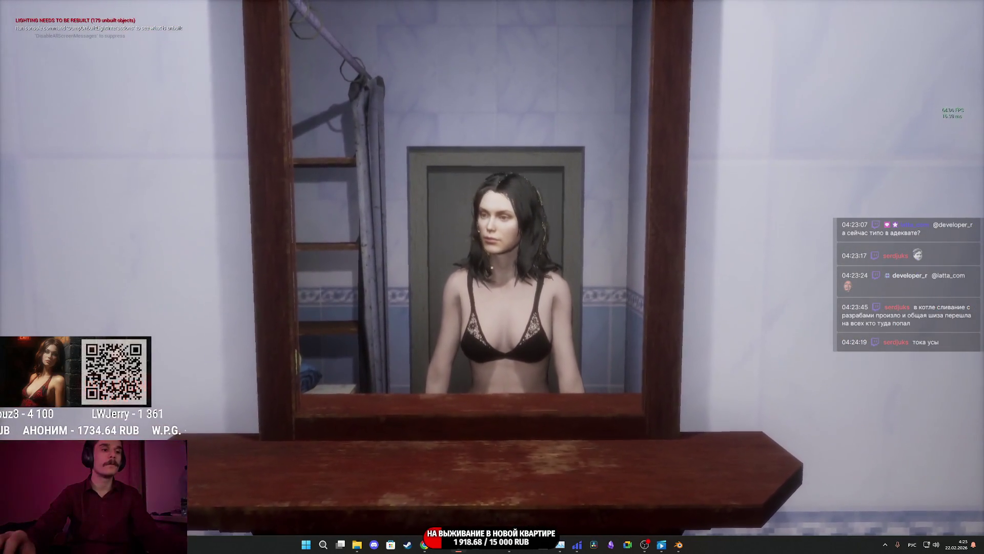
Eject from the player, fly the camera up to the woman's face, then leave fullscreen
key(Escape)
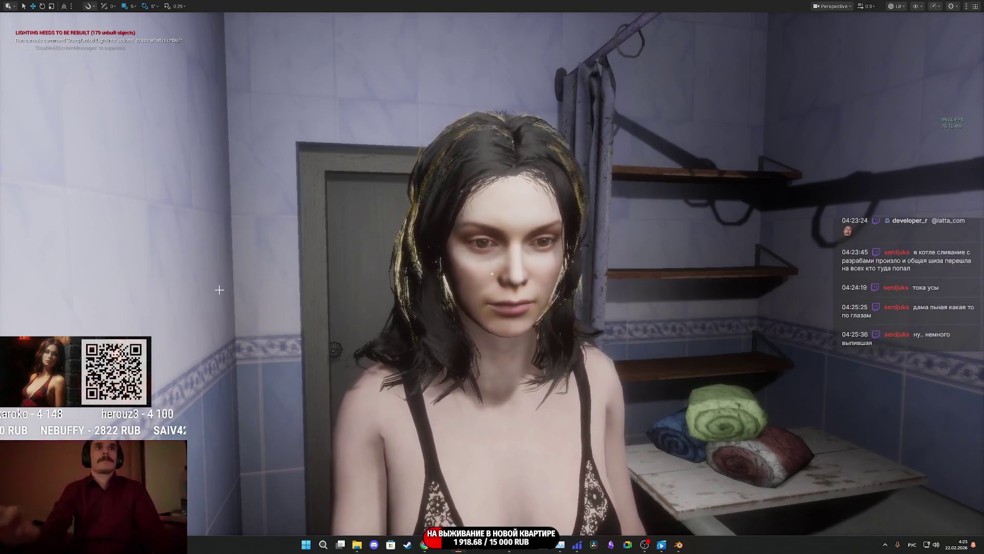
drag(211, 286, 210, 285)
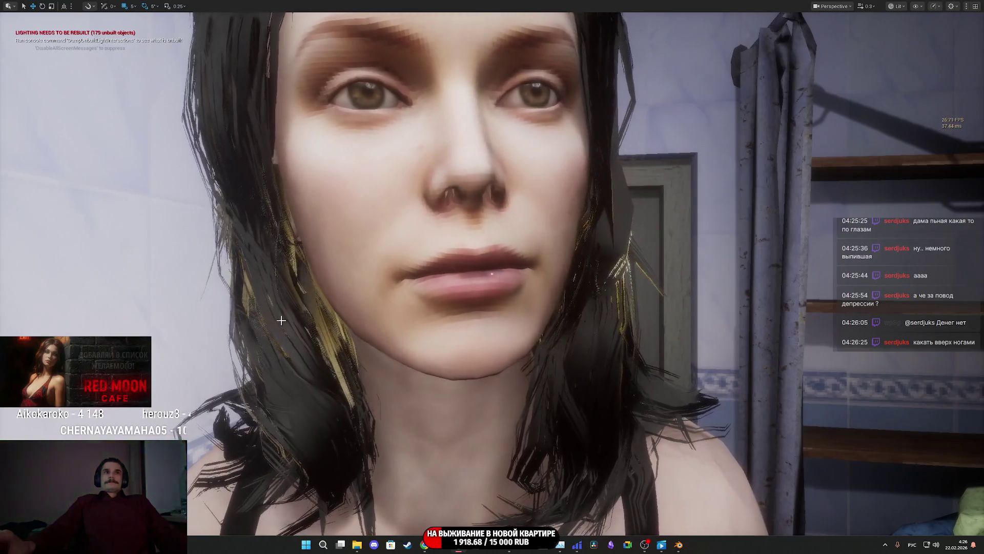
key(F11)
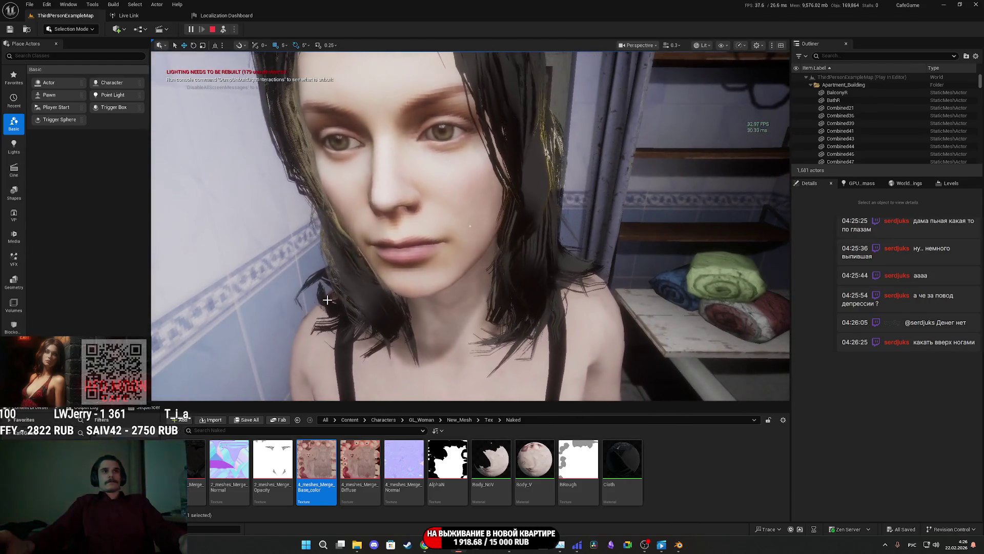
Take control of the player again in fullscreen and walk into the Red Moon café
key(F11)
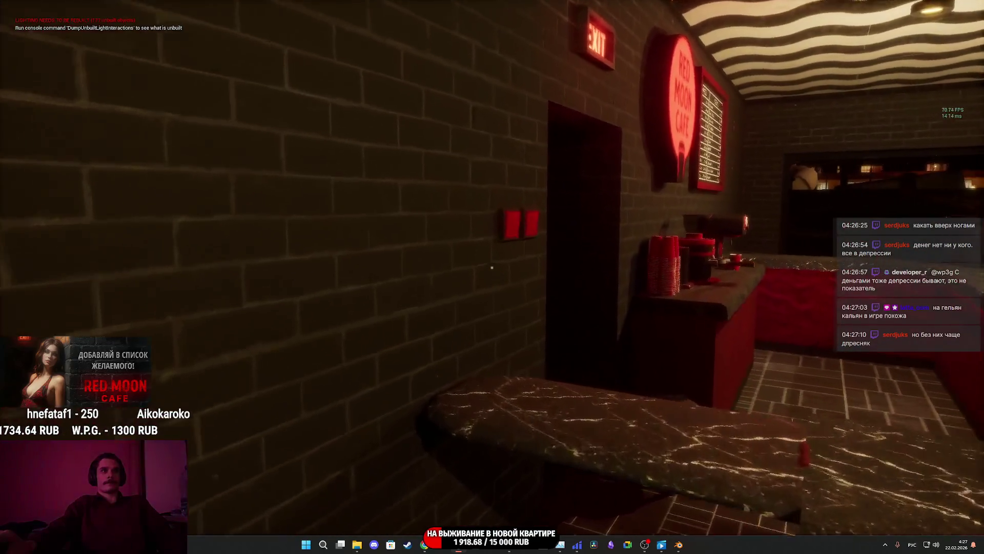
Play-test from the café jukebox through the door into the bathroom to face the mirror
key(e)
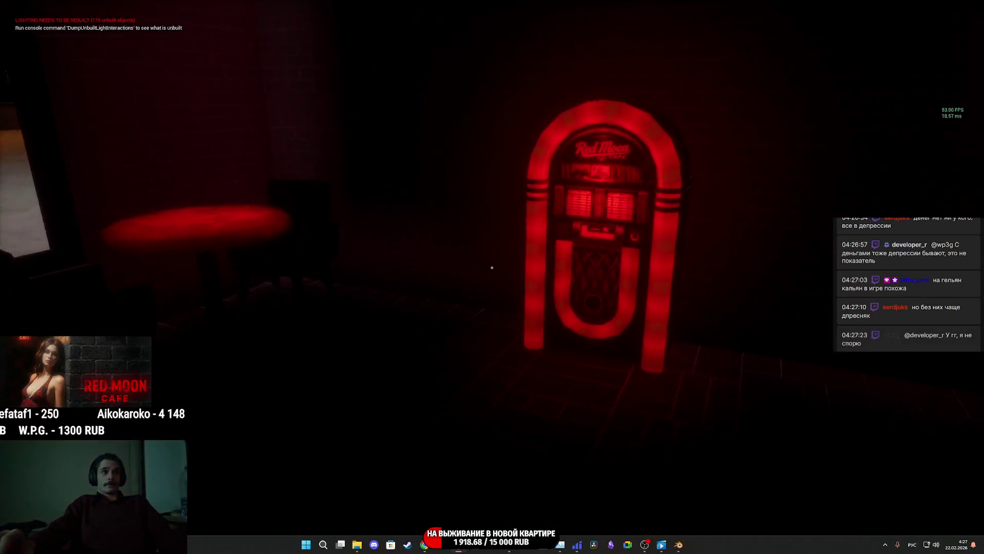
key(w)
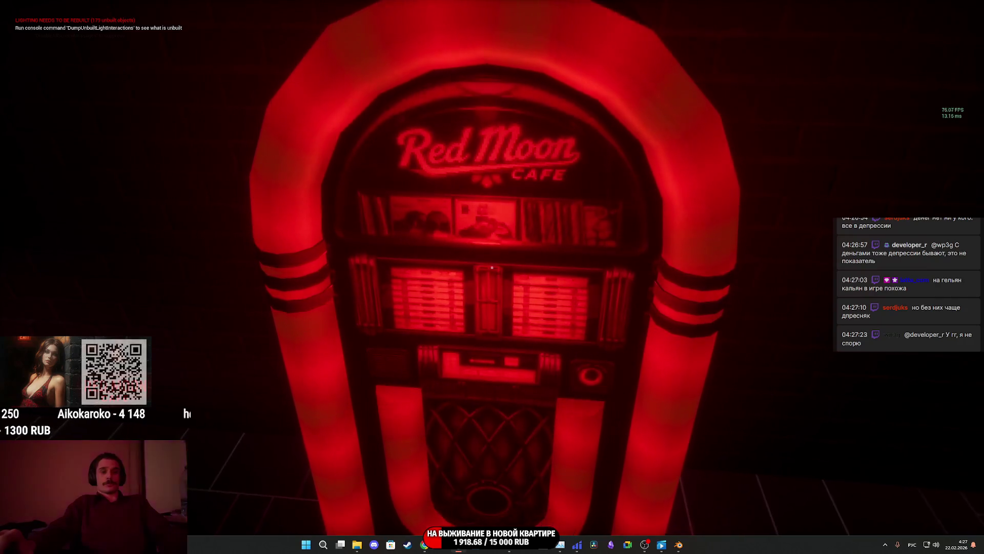
key(s)
key(F8)
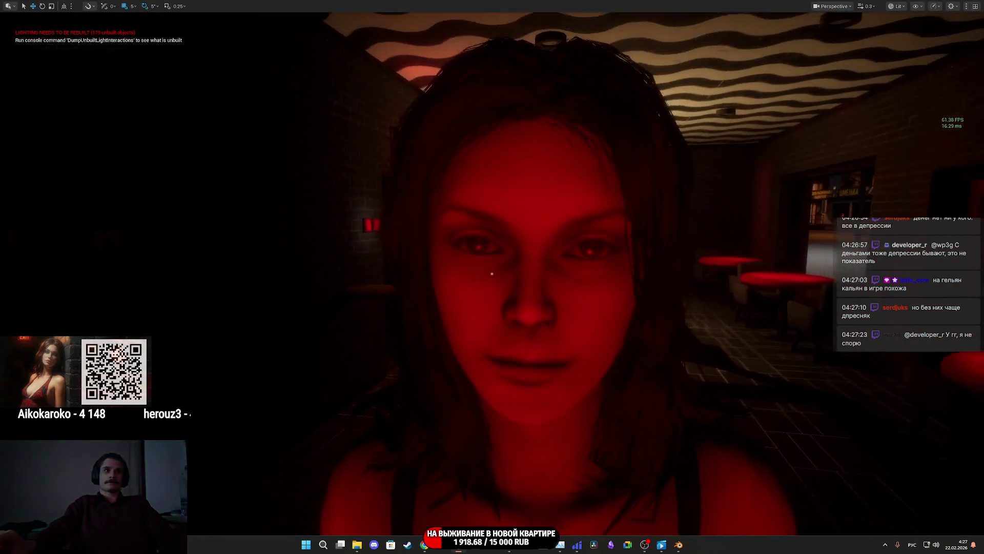
key(s)
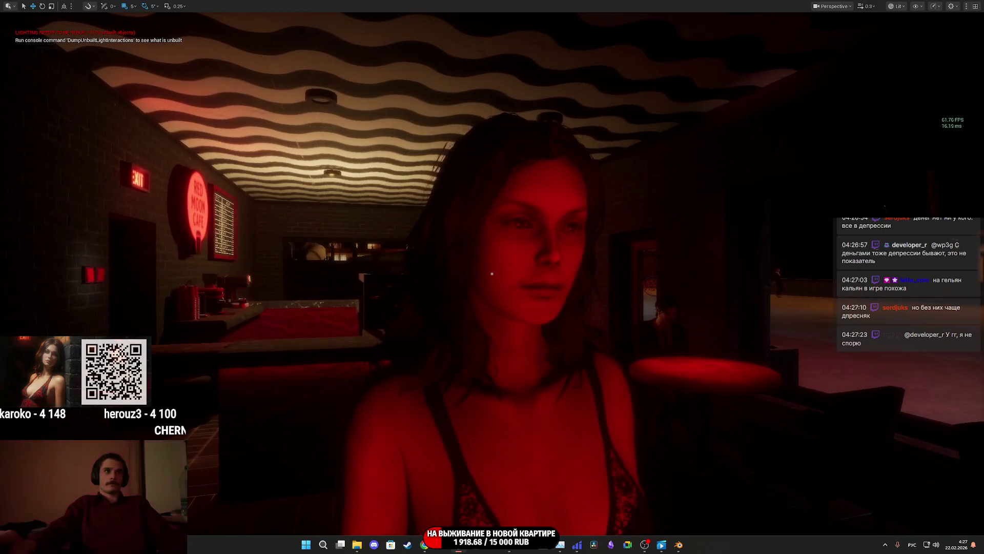
key(F8)
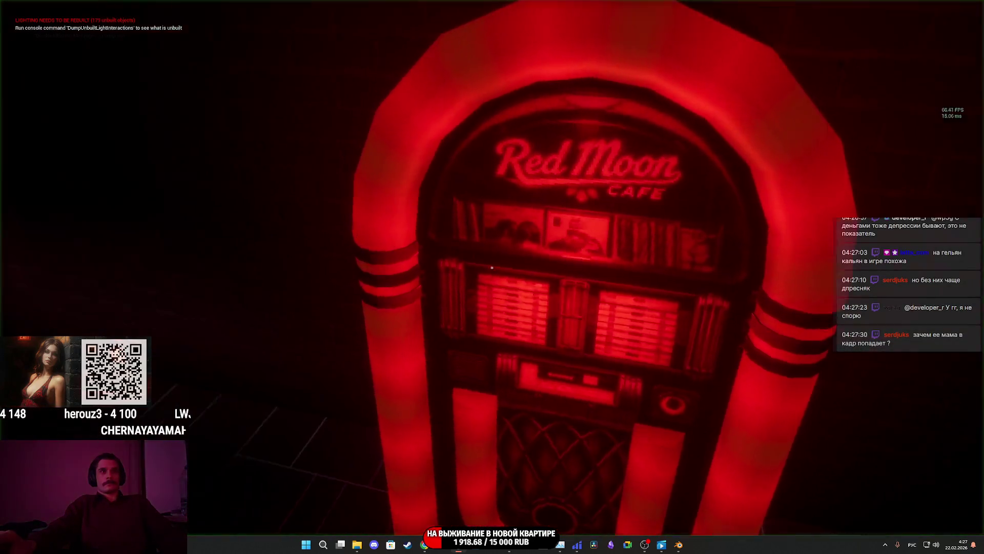
key(e)
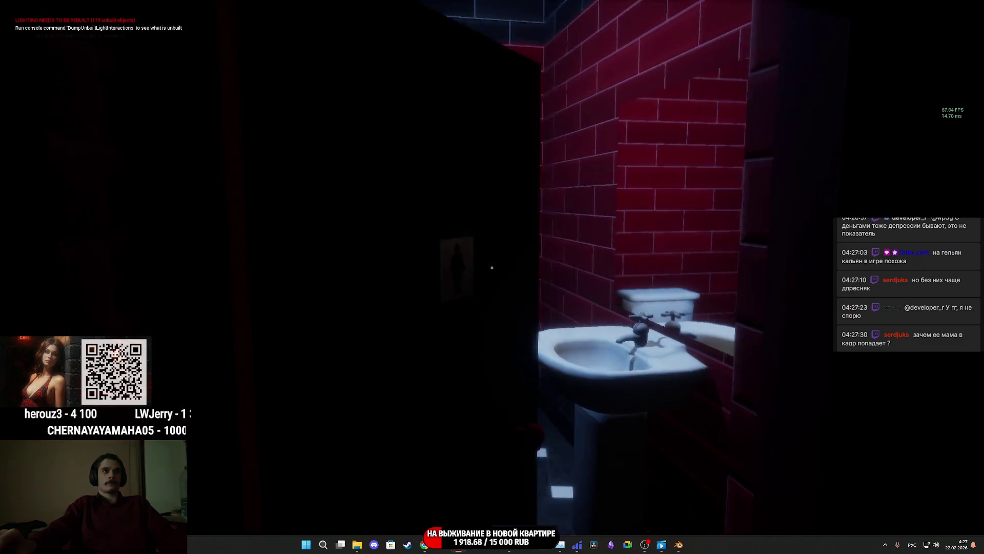
key(e)
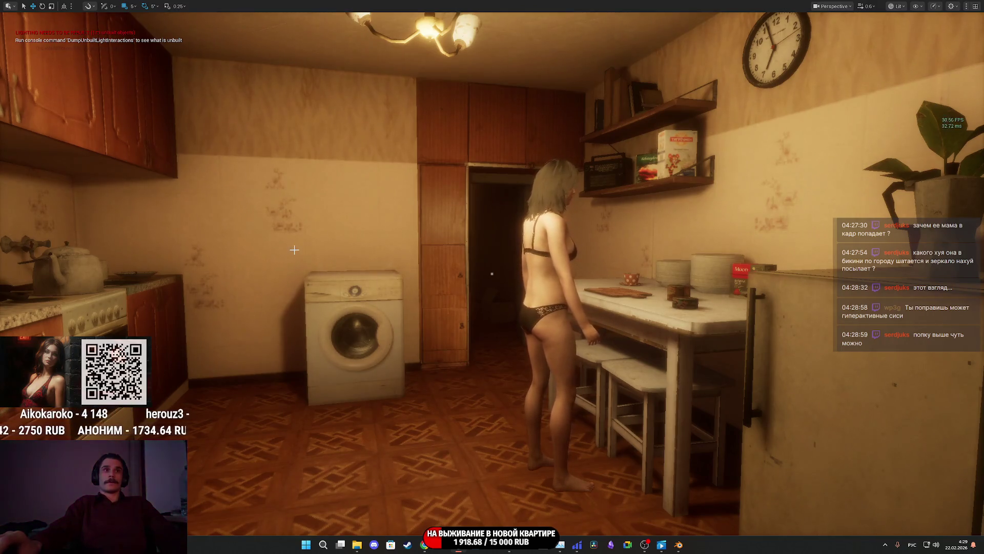
End the play session, restore the editor layout and switch back to Substance Painter
key(Escape)
key(F11)
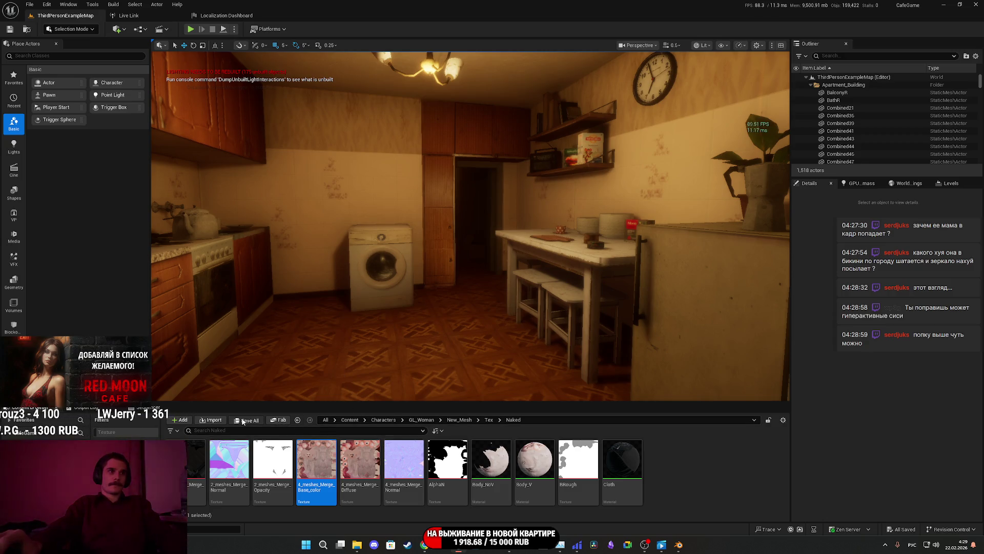
mouse_move(680, 546)
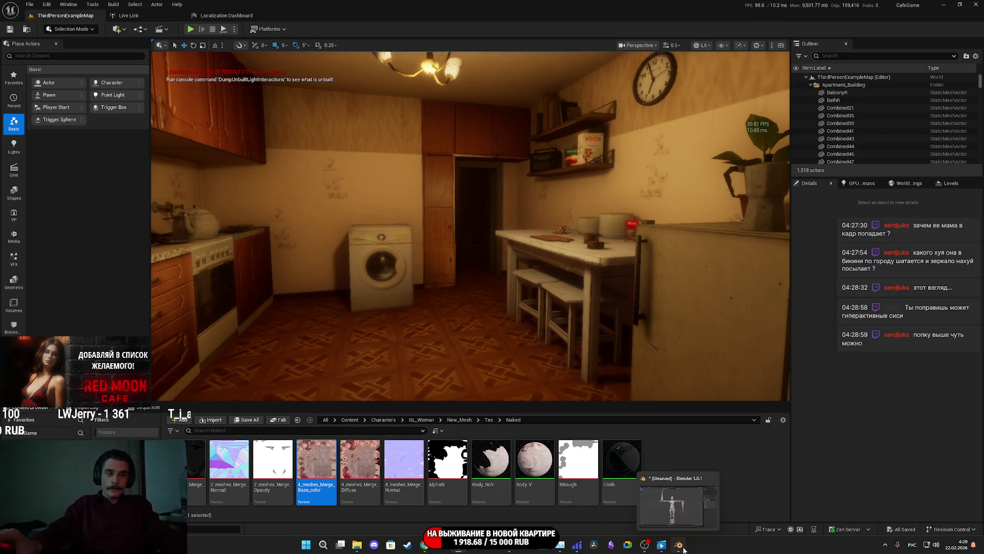
click(662, 544)
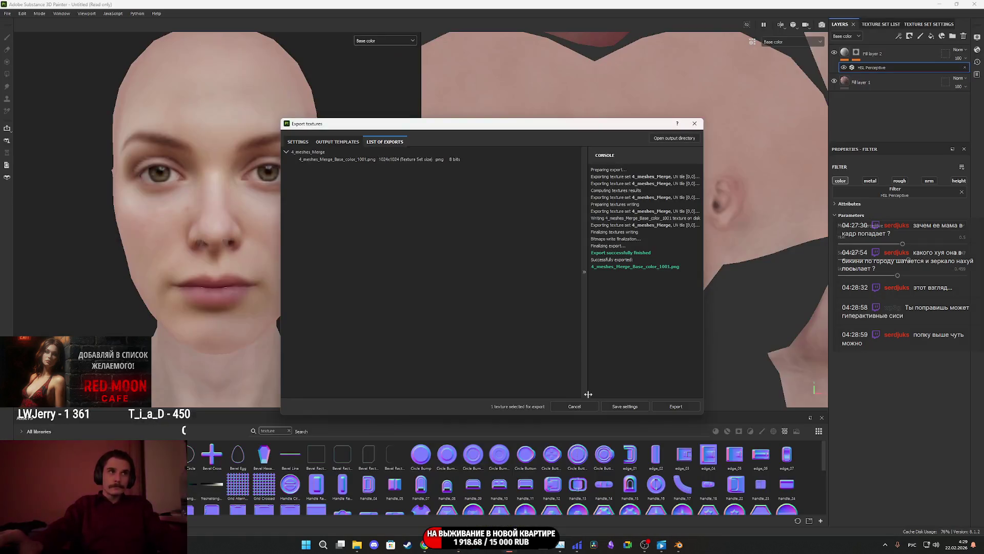
Dismiss the export results, hide the 2_meshes_Merge texture set and orbit around the head
click(695, 124)
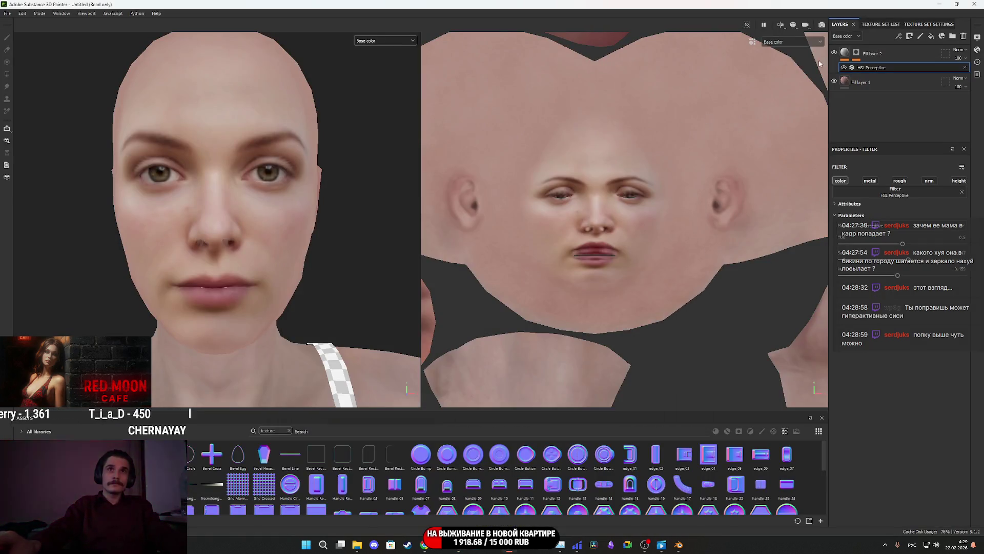
click(880, 23)
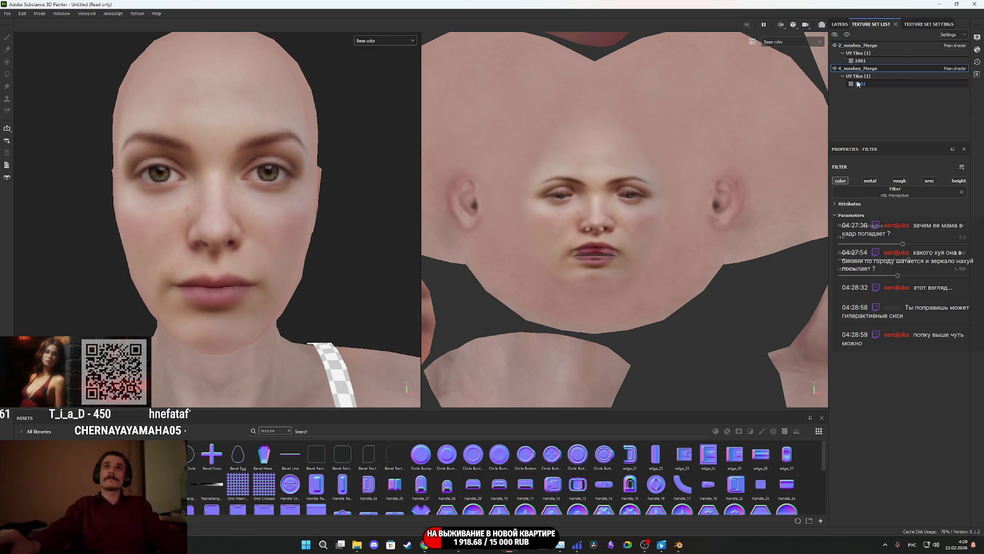
click(836, 46)
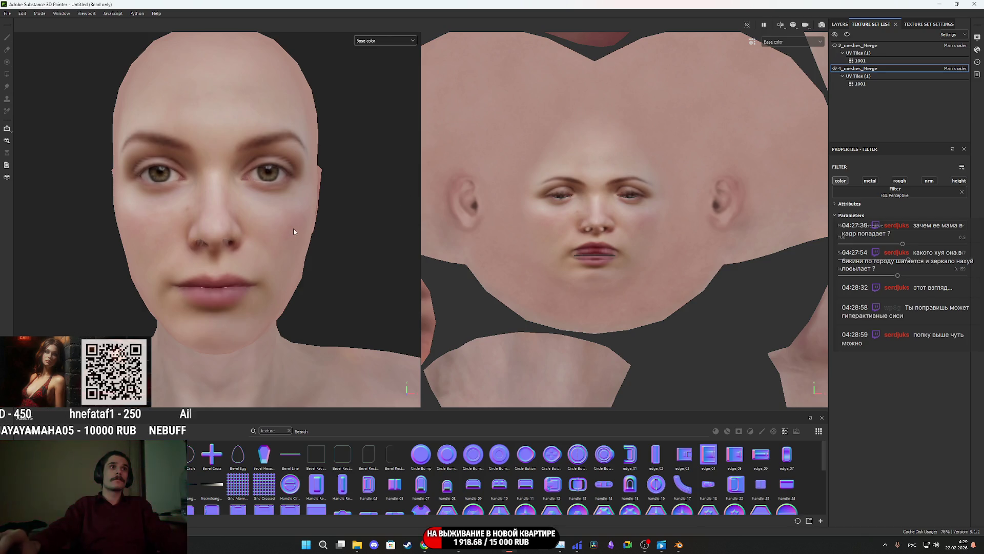
right_click(279, 251)
scroll(307, 215, down, 5)
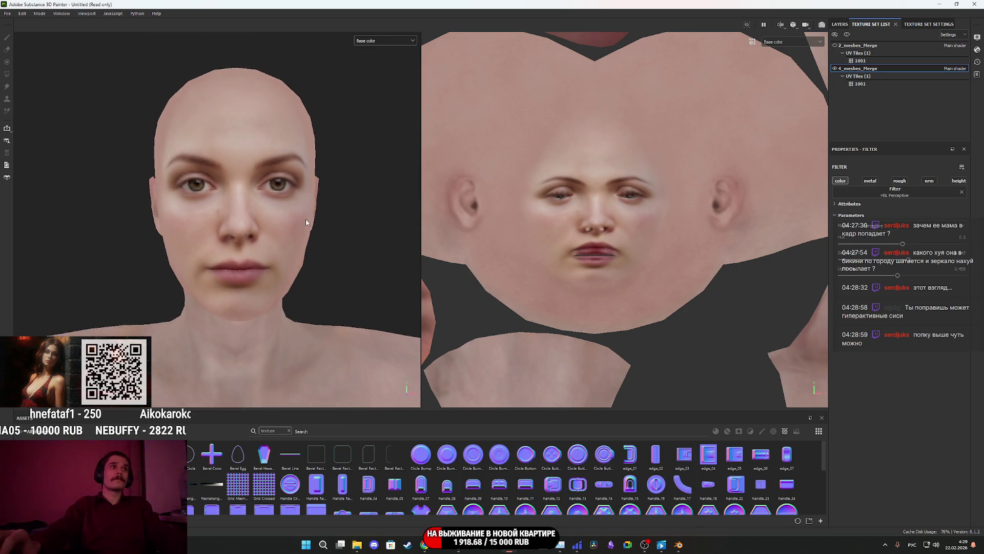
mouse_move(261, 233)
mouse_down()
mouse_move(237, 275)
mouse_move(301, 220)
mouse_move(259, 230)
mouse_move(273, 230)
mouse_up()
Unhide 2_meshes_Merge and rename the 4_meshes_Merge texture set to Body
scroll(256, 221, up, 4)
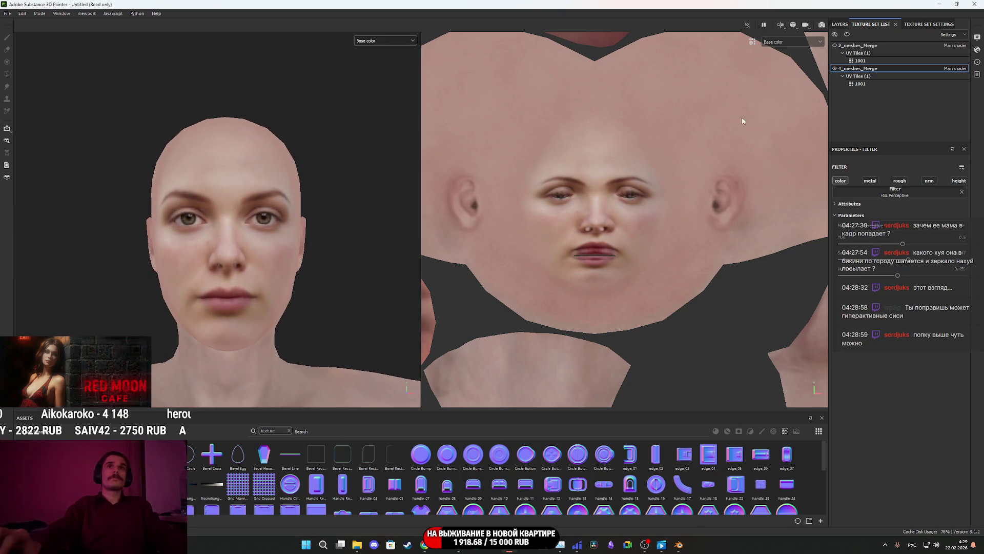
click(836, 47)
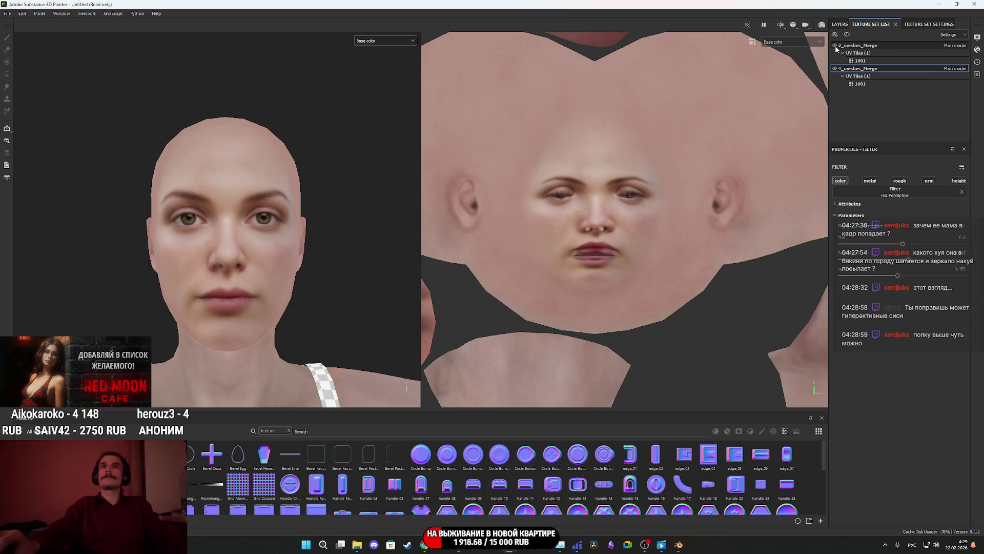
double_click(858, 69)
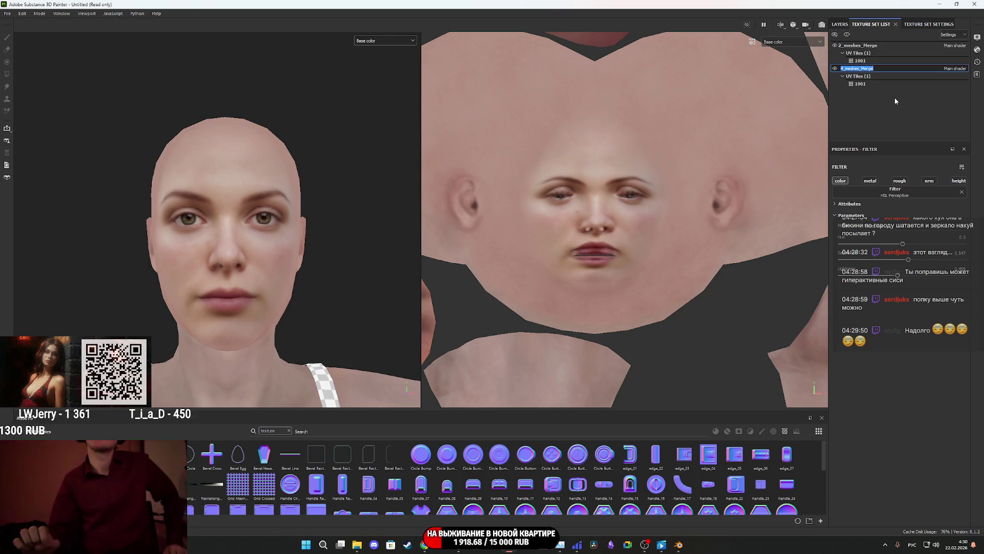
text(И)
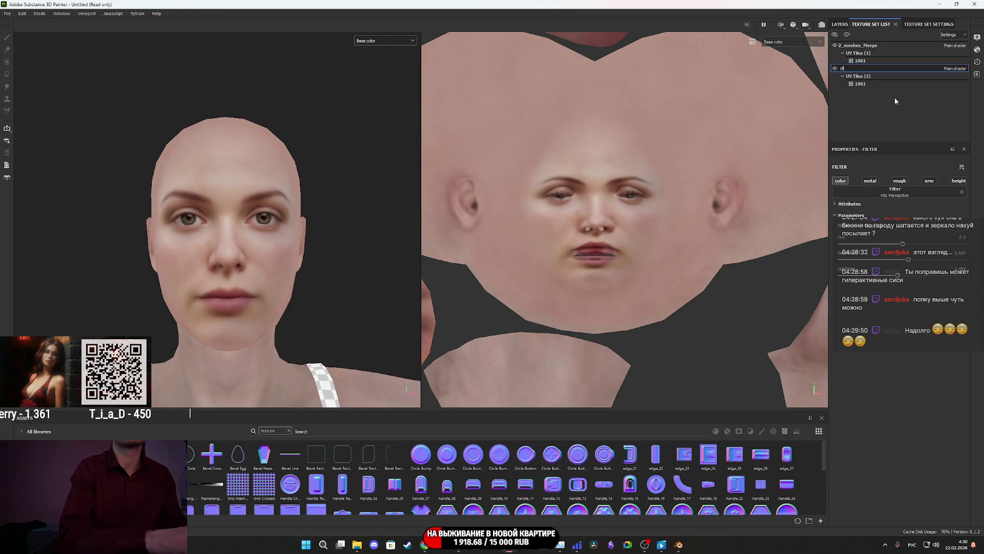
key(BackSpace)
key(alt+shift)
text(Body)
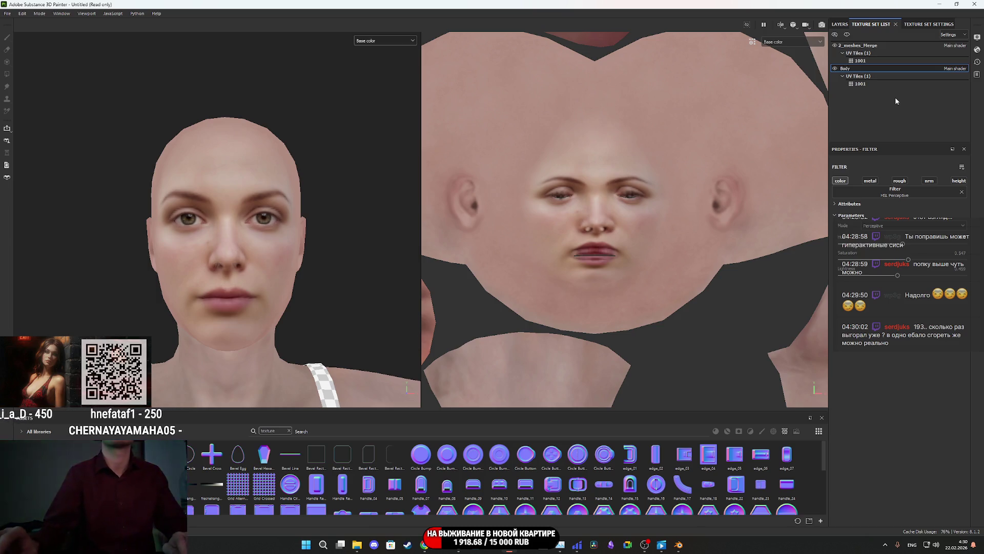
key(Return)
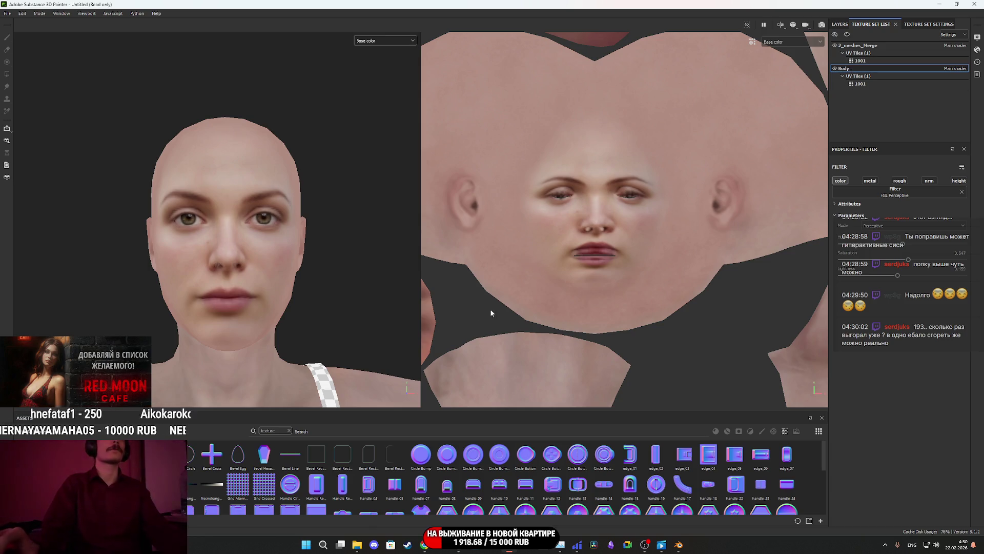
Close Blender discarding the unsaved scene, then minimize Substance Painter
mouse_move(463, 552)
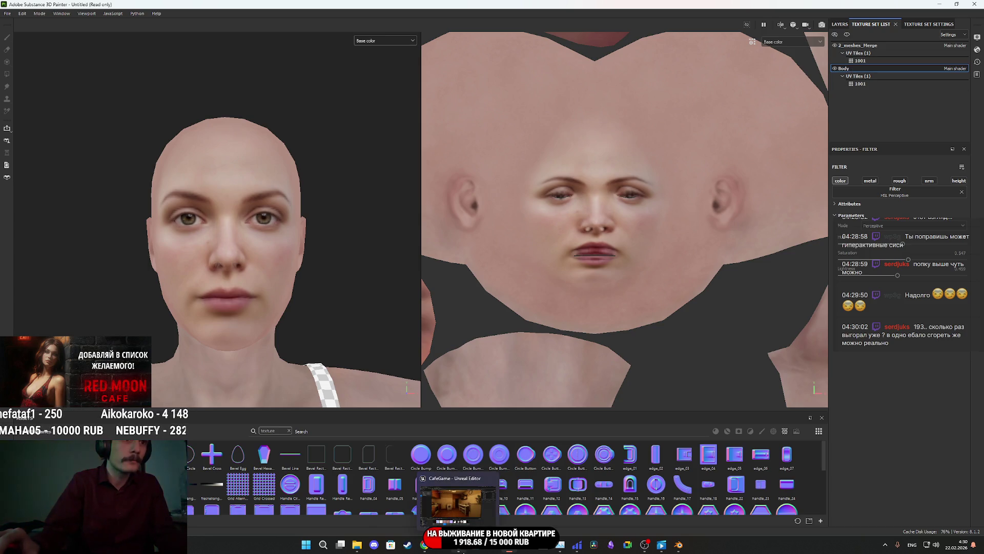
click(679, 546)
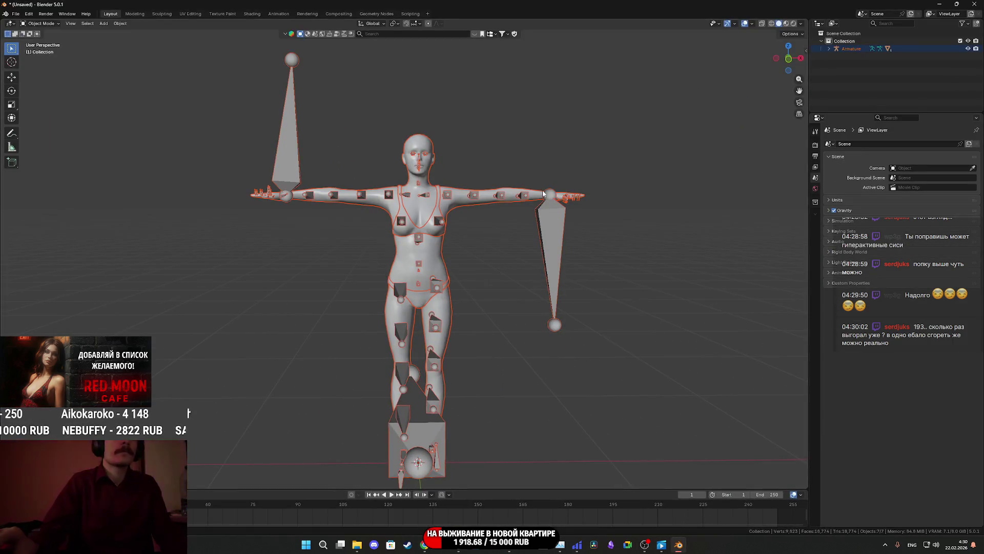
click(975, 4)
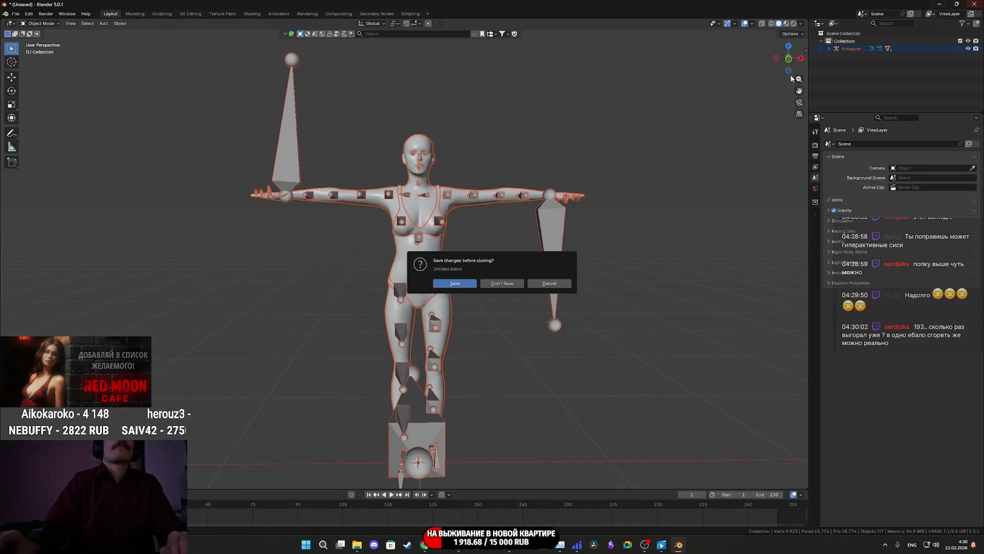
click(514, 279)
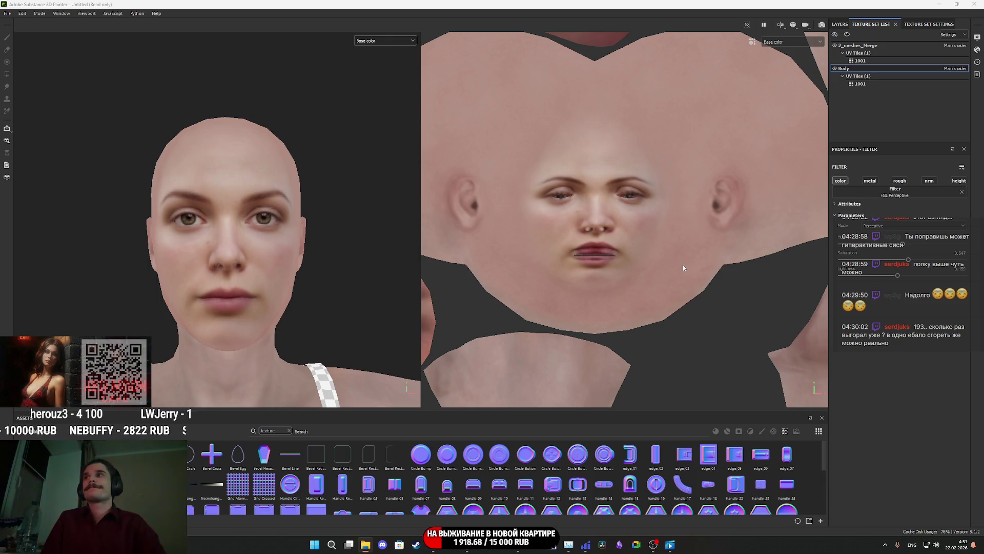
click(941, 4)
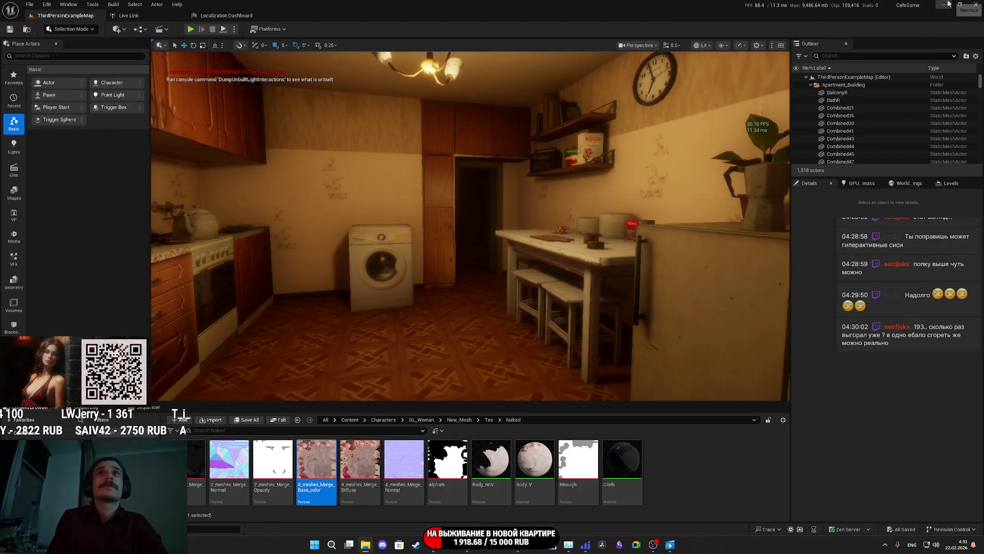
Minimize the Unreal Engine editor and then the browser window
click(948, 4)
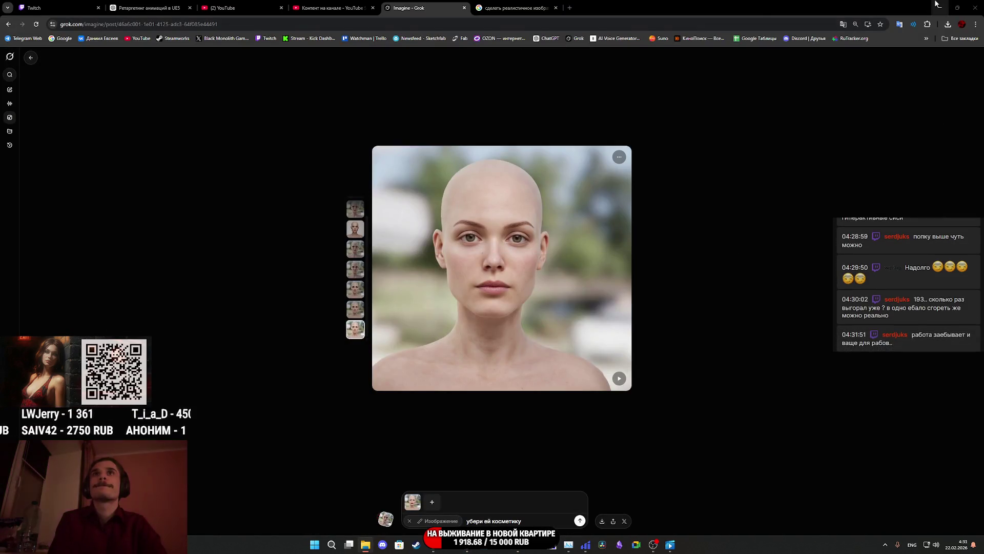
click(940, 7)
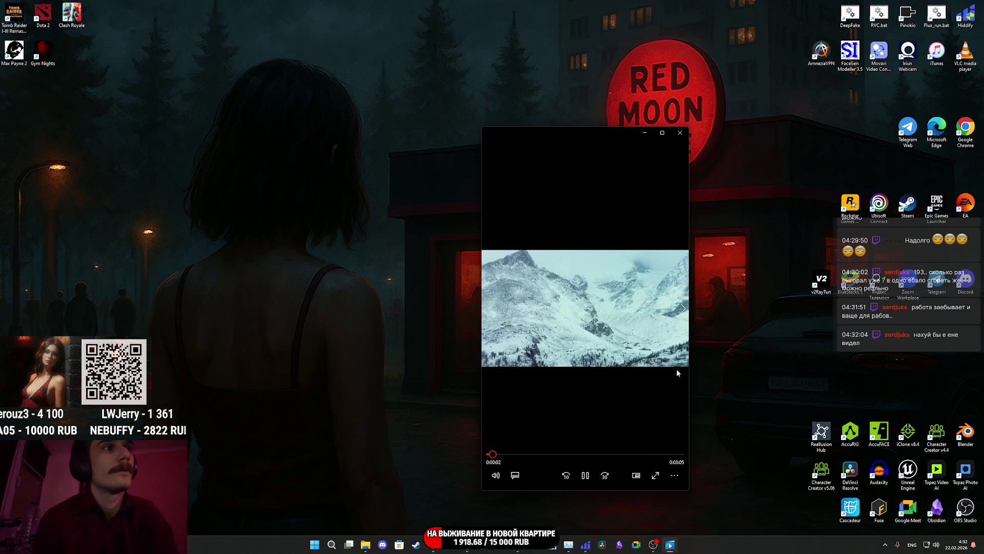
Launch Blender from its desktop icon and dismiss the splash screen to reach the default cube scene
click(675, 478)
click(616, 447)
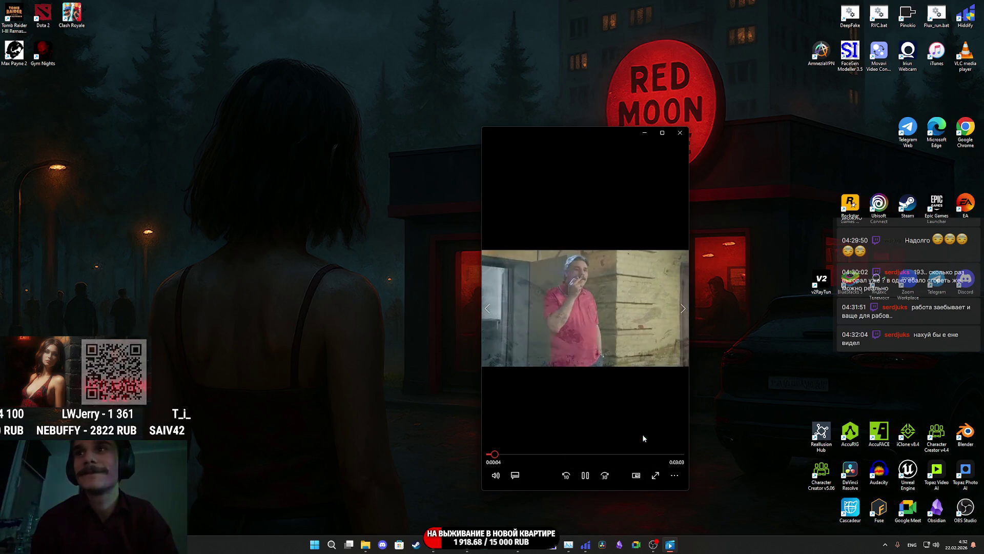
double_click(964, 435)
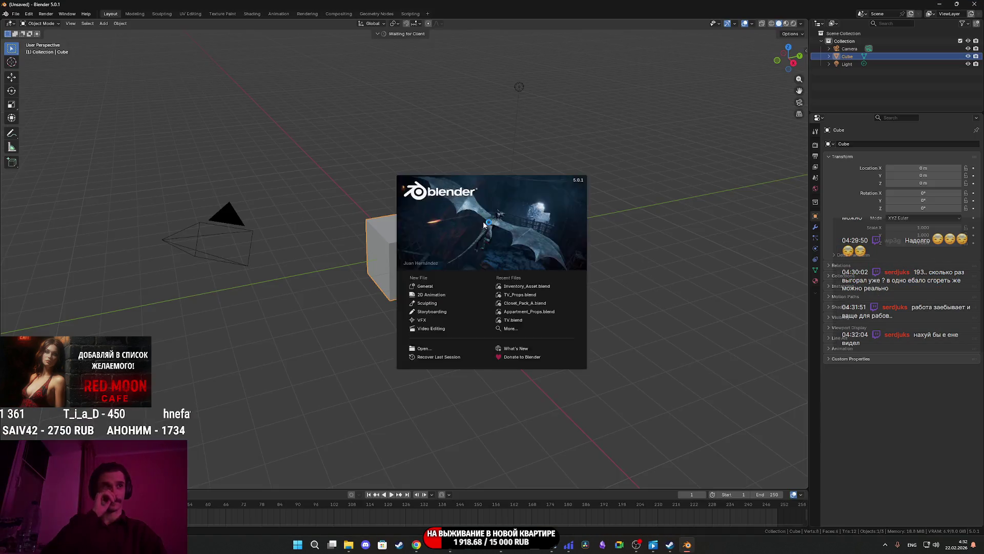
click(485, 225)
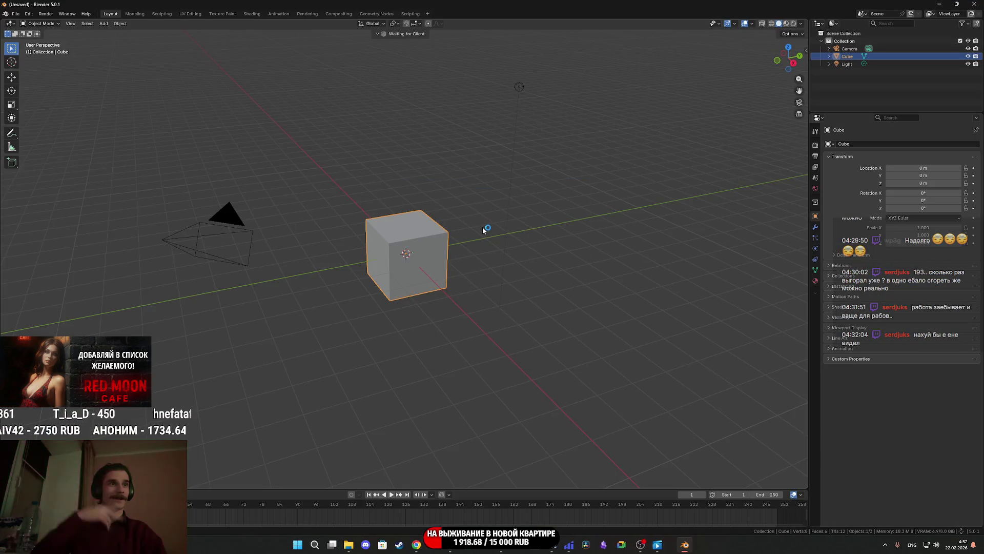
Delete all default scene objects and drag GL_Woman_N.Fbx into the viewport to import it
key(a)
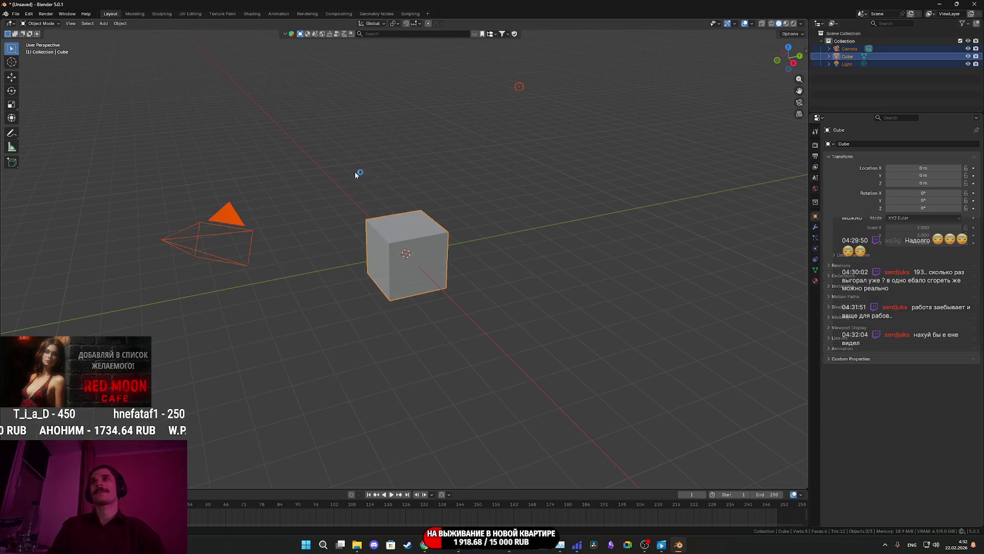
key(Delete)
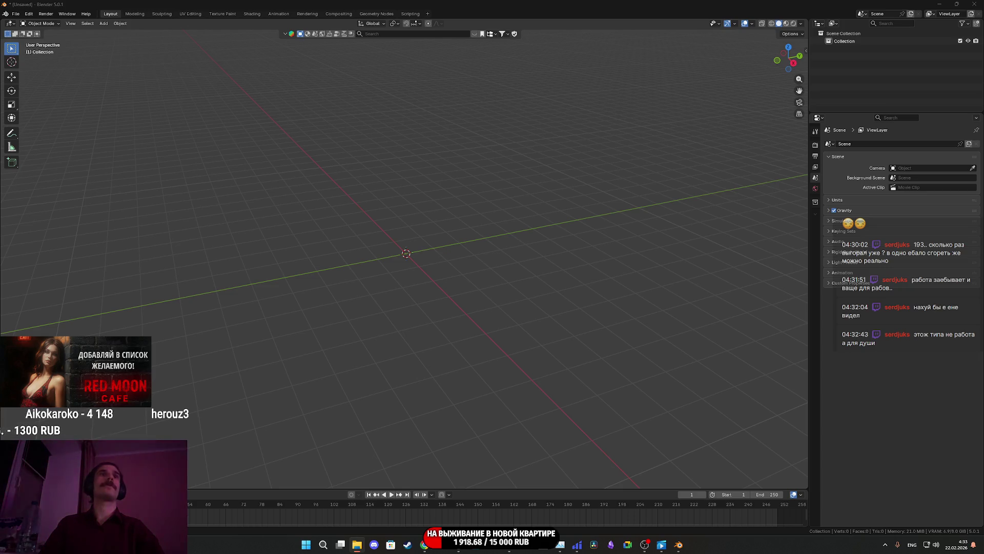
drag(526, 284, 491, 284)
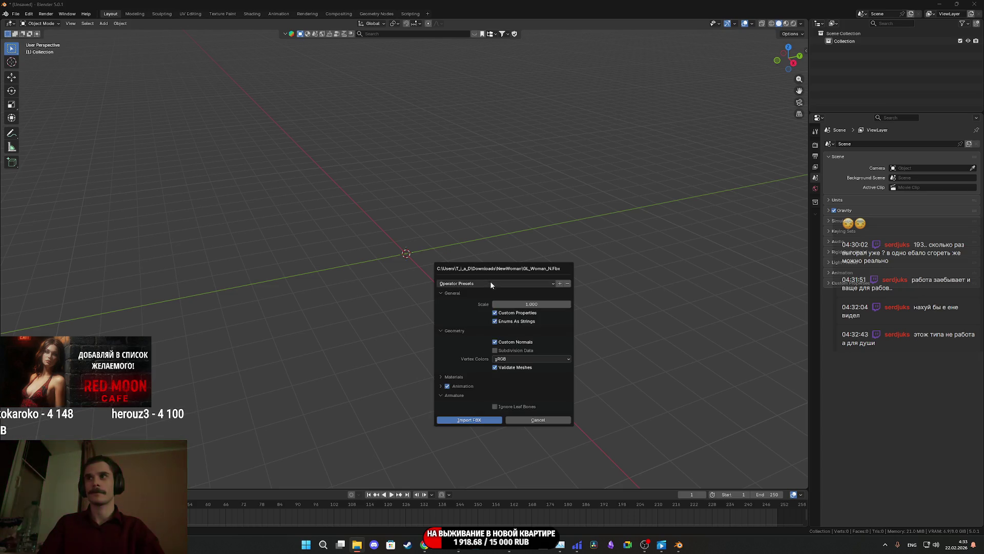
Import the GL_Woman_N character, frame it up close, and delete the hair-covered cc_game_body mesh
click(492, 420)
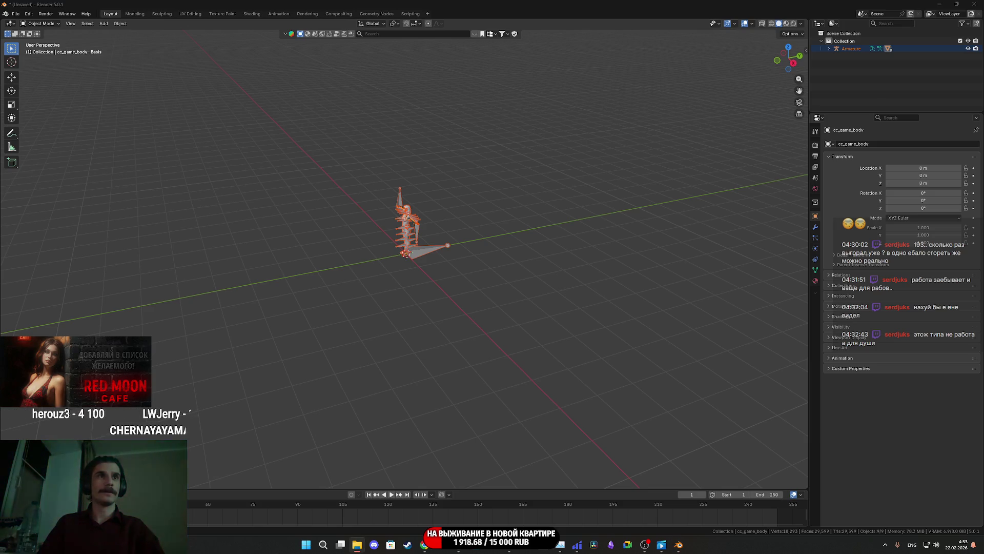
key(KP_Decimal)
mouse_move(530, 198)
mouse_down()
mouse_move(538, 336)
mouse_move(546, 290)
mouse_up()
key(Delete)
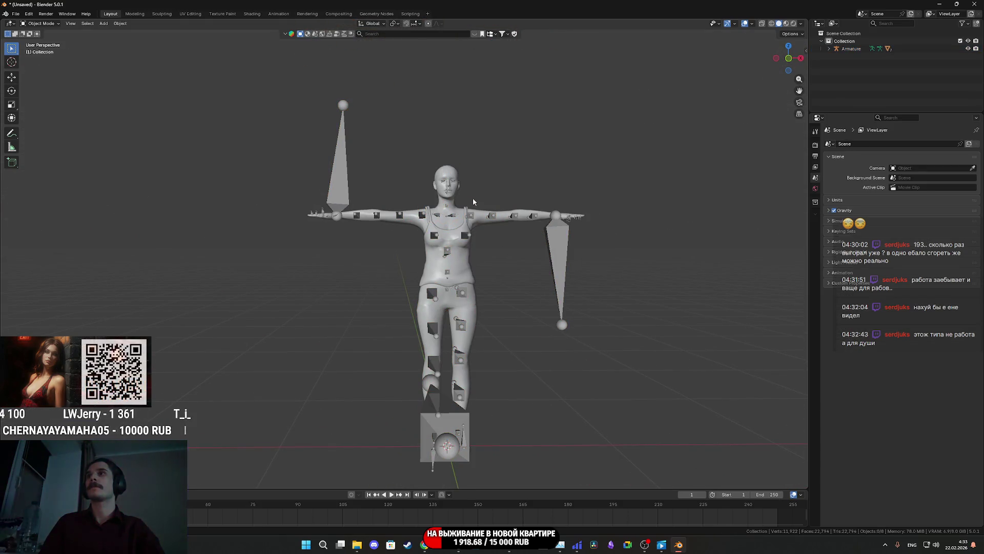
key(a)
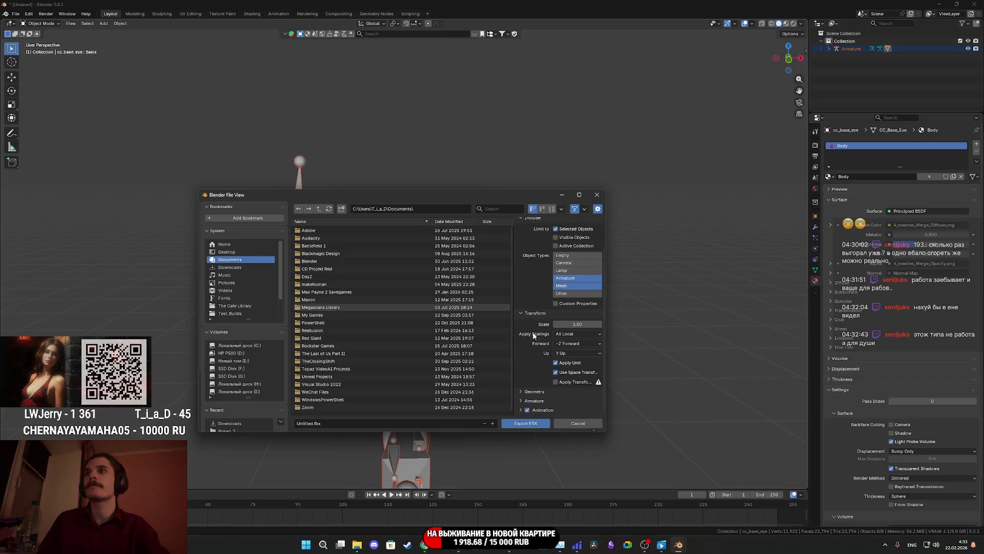
click(537, 402)
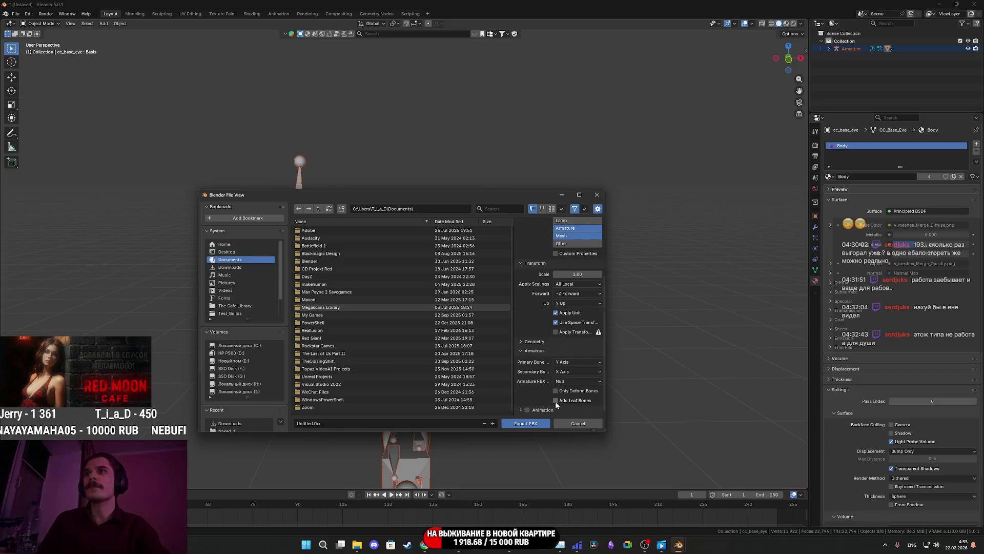
click(235, 425)
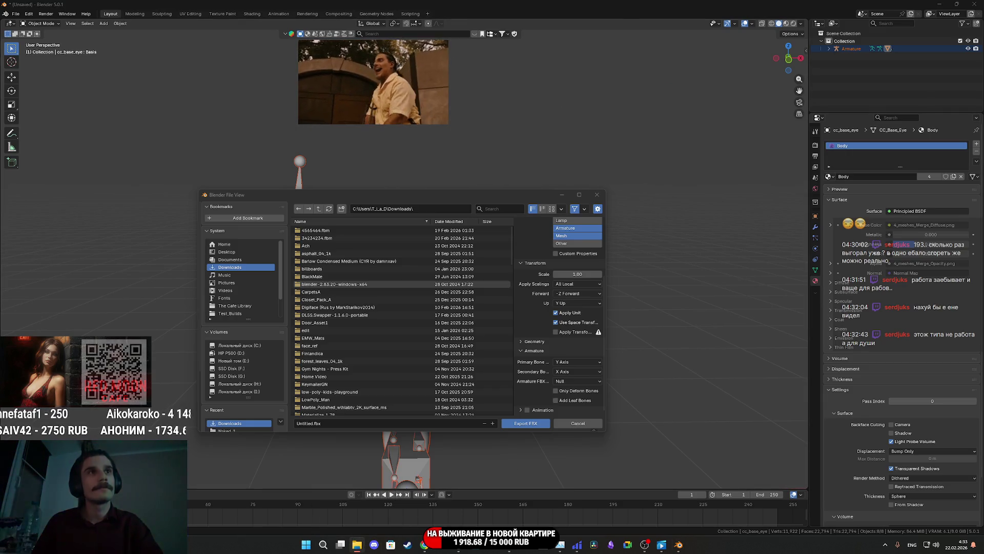
click(353, 424)
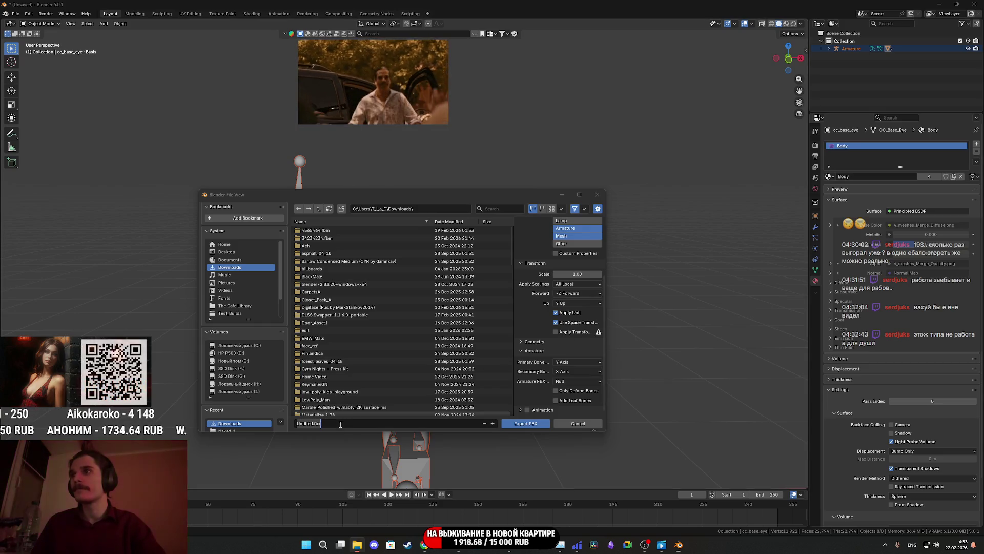
click(371, 425)
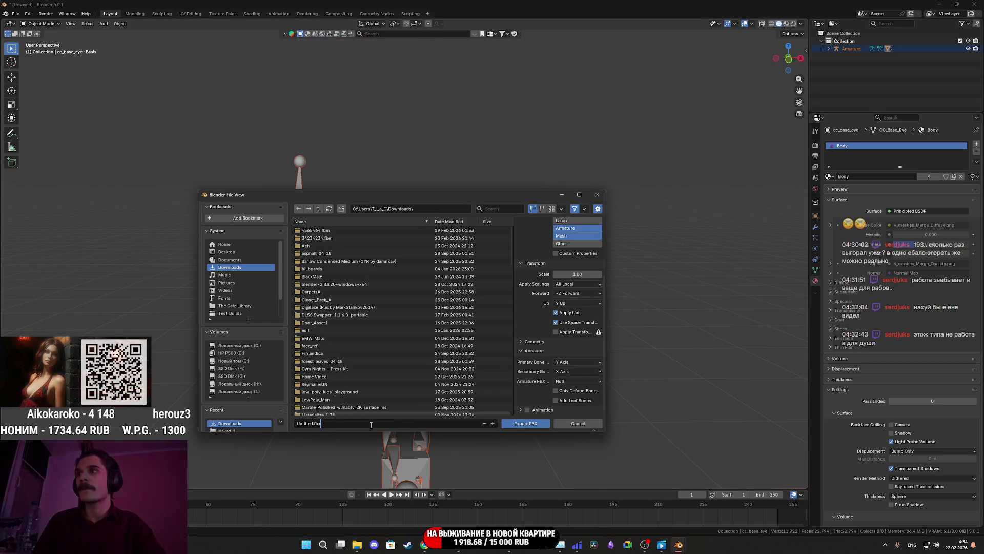
text(547656754767698547695476874598)
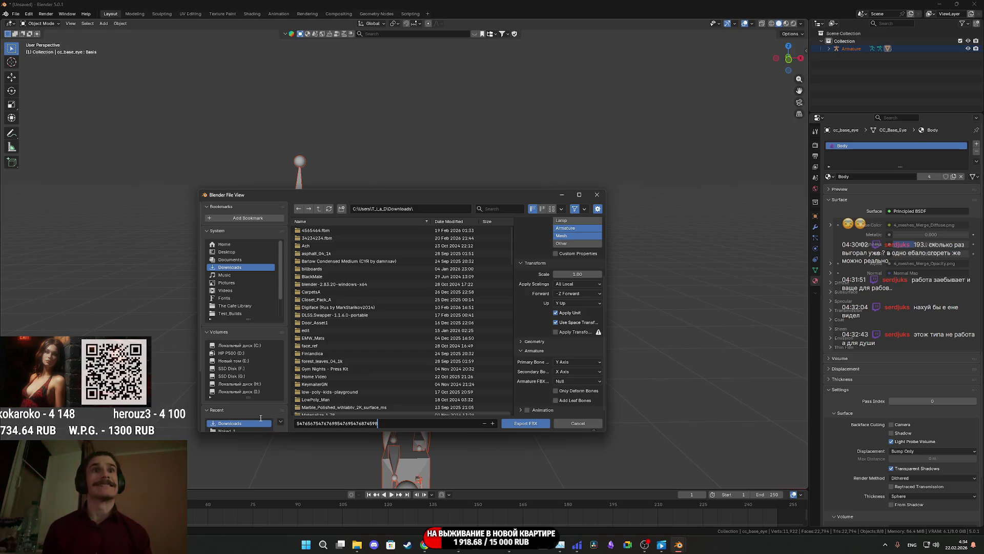
click(530, 426)
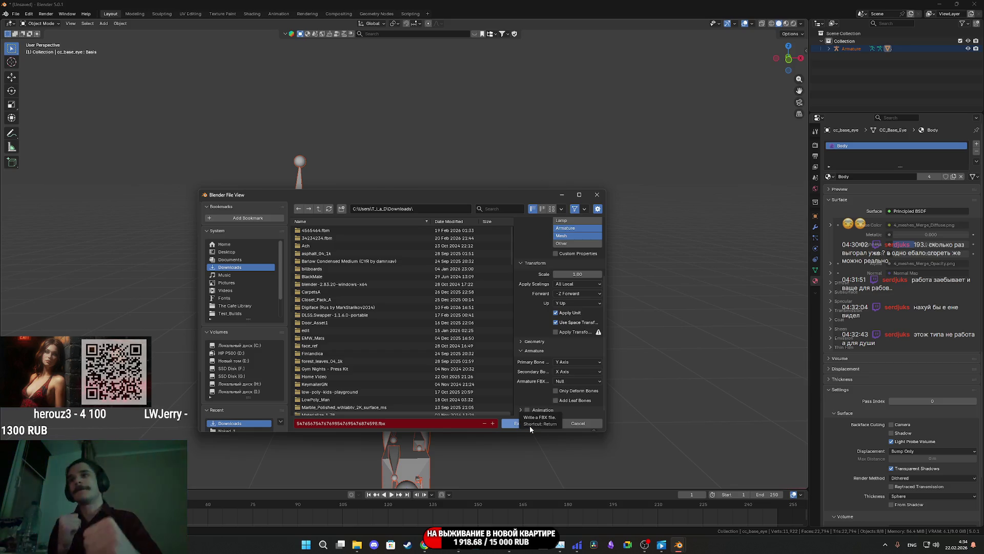
click(510, 425)
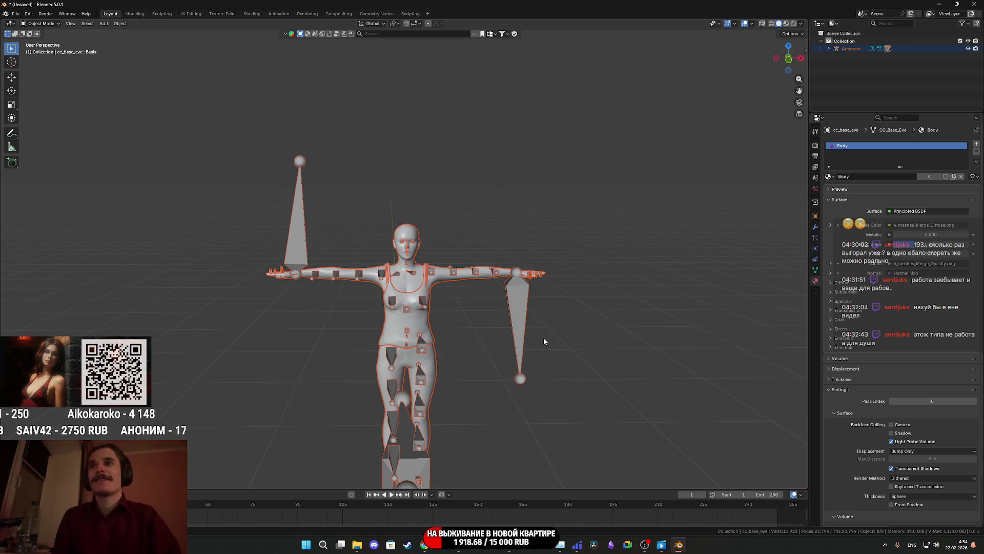
Drop the exported FBX into Substance Painter and confirm it as the reloaded project mesh
key(alt+Tab)
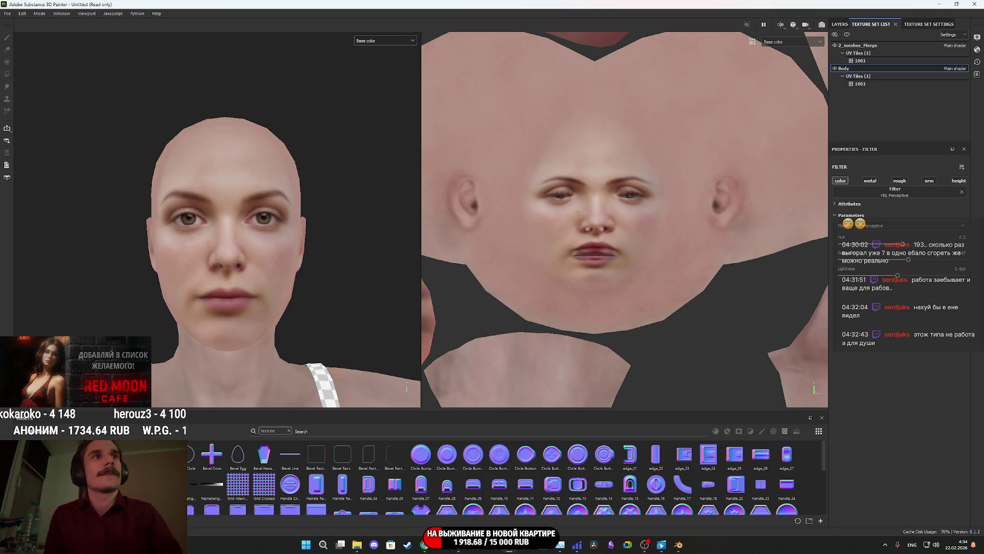
drag(650, 440, 448, 477)
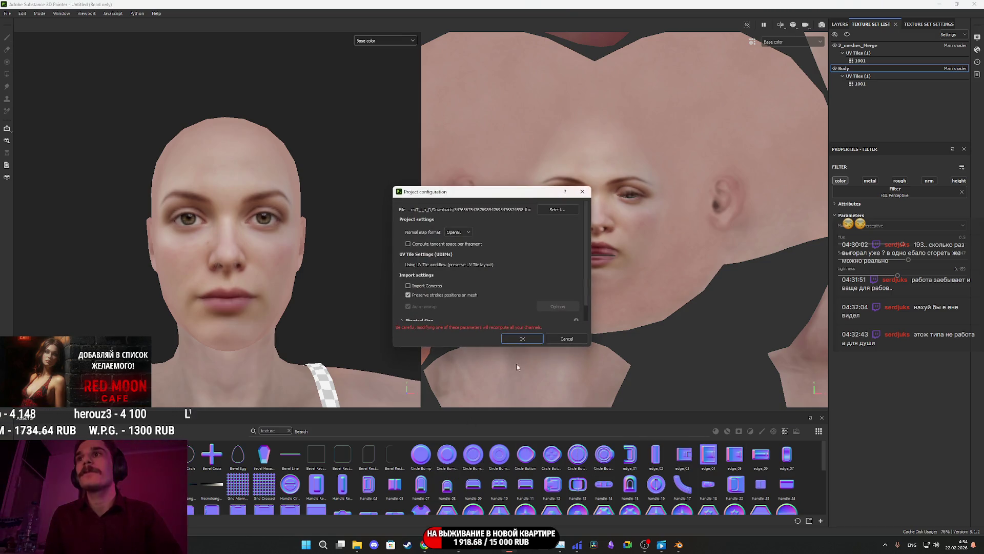
click(523, 338)
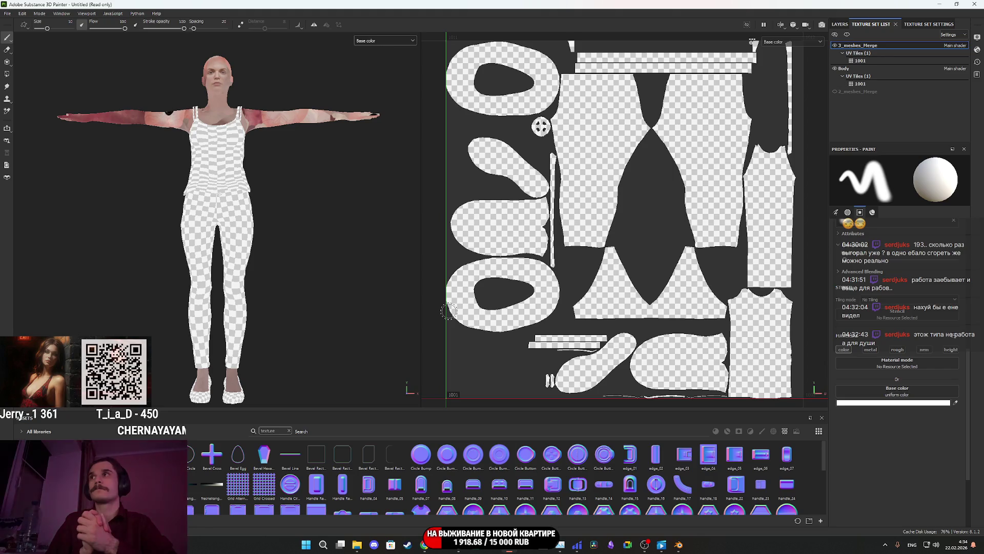
Zoom and orbit to inspect the reloaded head, then select the Body texture set
scroll(217, 252, up, 5)
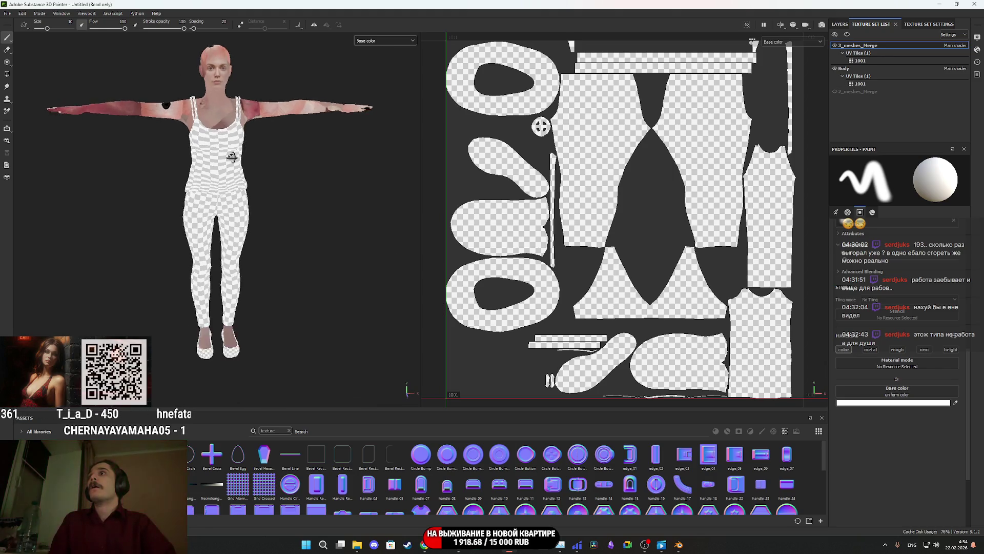
scroll(217, 252, up, 5)
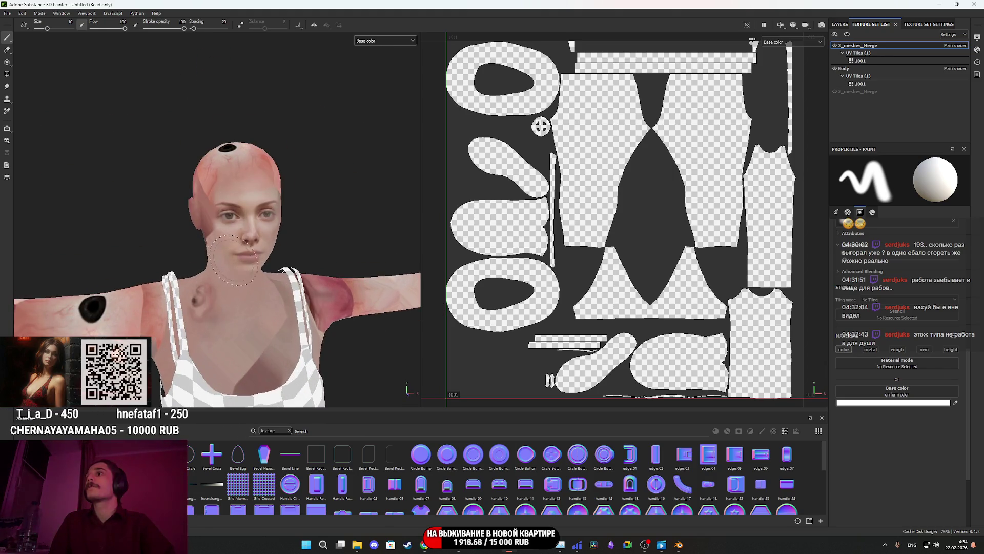
mouse_move(217, 252)
mouse_down()
mouse_move(287, 244)
mouse_move(314, 224)
mouse_move(267, 236)
mouse_move(255, 323)
mouse_move(271, 128)
mouse_move(277, 191)
mouse_move(247, 40)
mouse_move(243, 353)
mouse_up()
scroll(266, 236, down, 3)
scroll(249, 241, up, 6)
drag(248, 241, 247, 346)
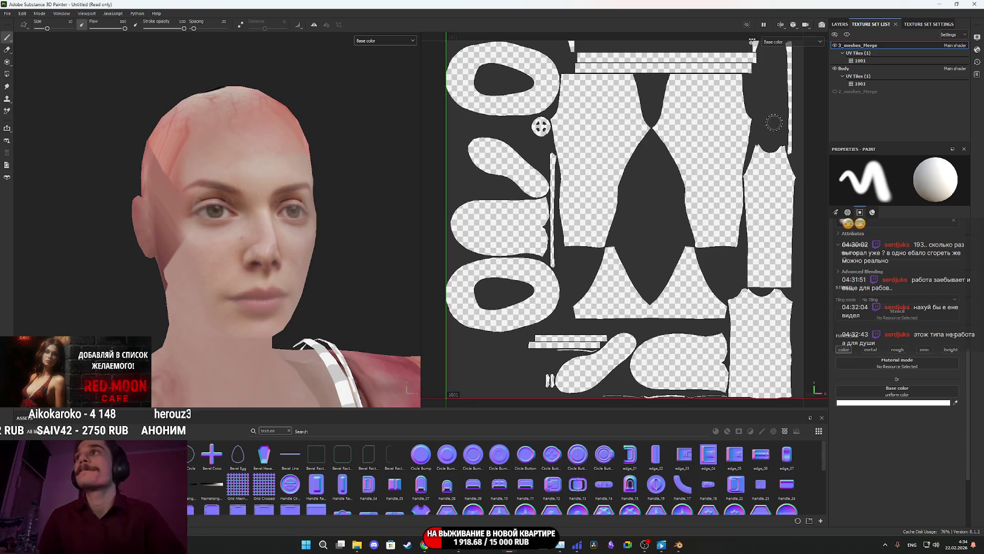
click(851, 68)
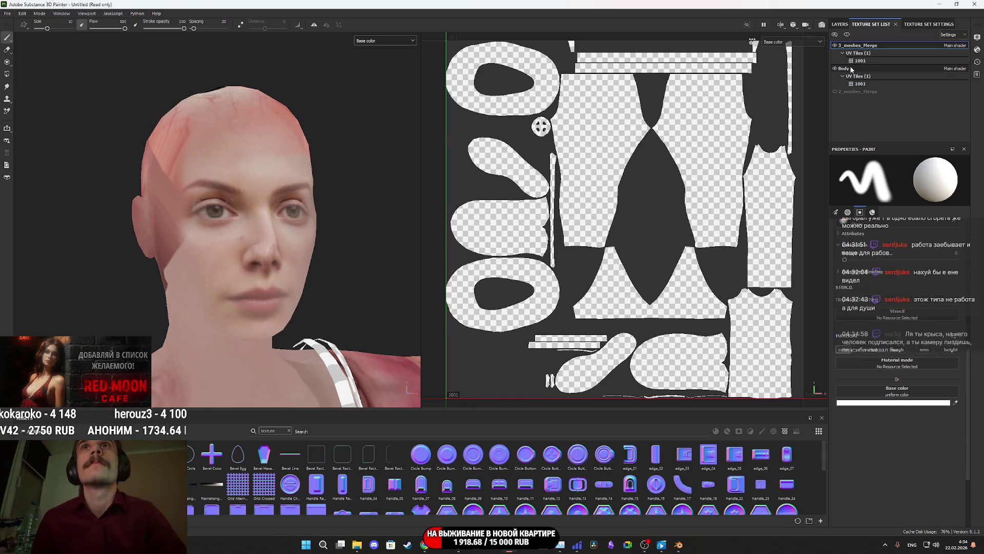
Import 4_meshes_Merge_Diffuse.png from the desktop as a texture into the current project 'Untitled'
click(840, 26)
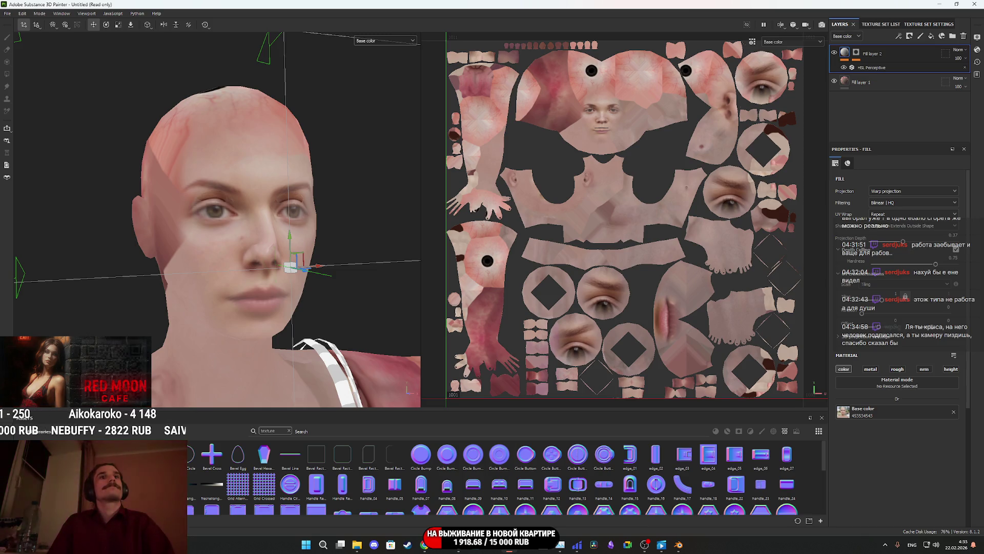
key(super+d)
key(super+d)
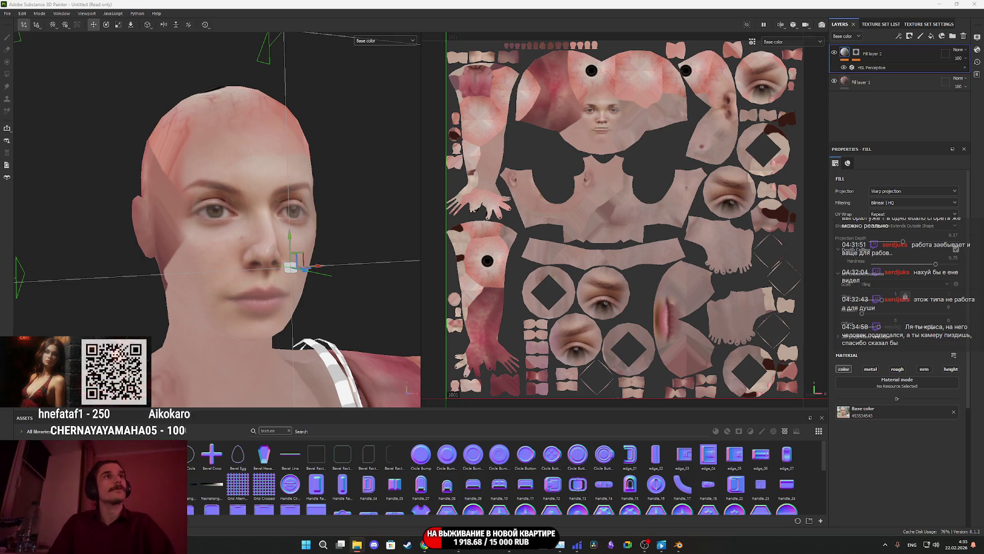
drag(726, 443, 666, 467)
click(596, 198)
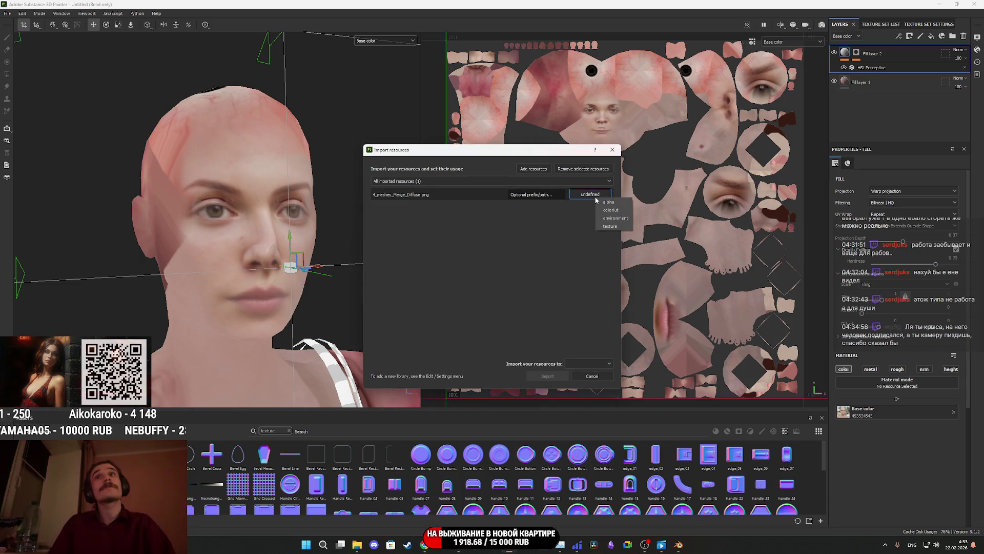
click(611, 226)
click(590, 364)
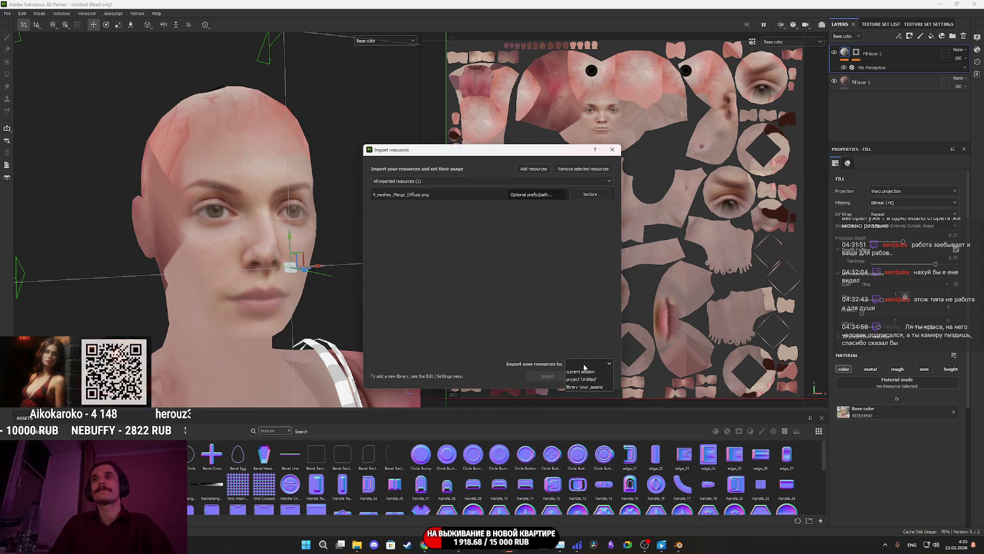
click(592, 383)
click(546, 376)
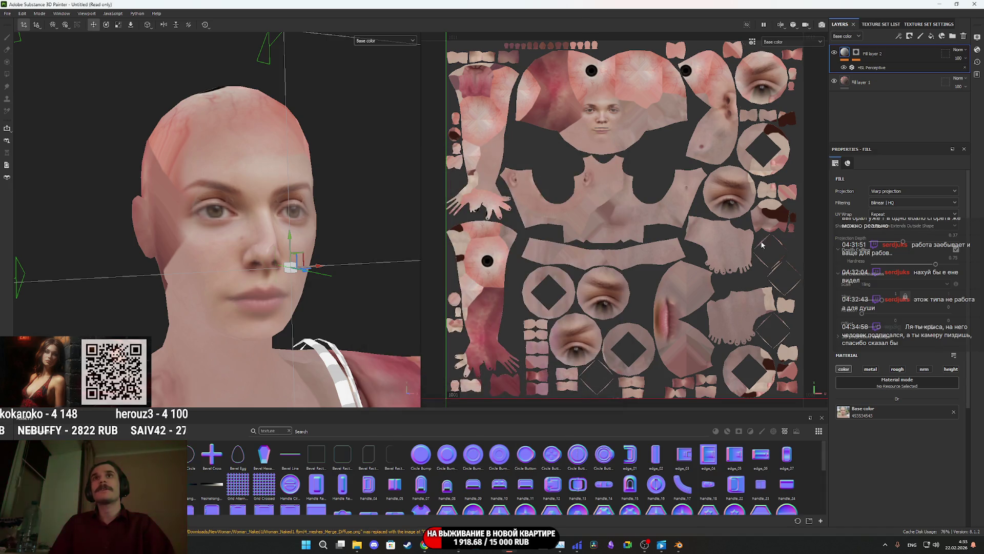
Toggle Fill layer 1's roughness channel off and on, select Fill layer 2, and orbit around the face
click(845, 80)
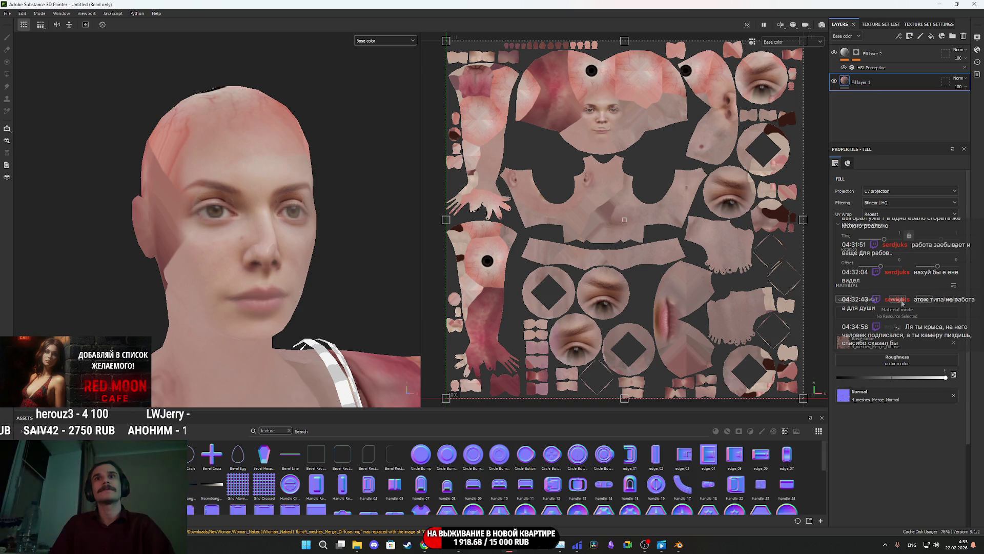
click(899, 300)
click(904, 302)
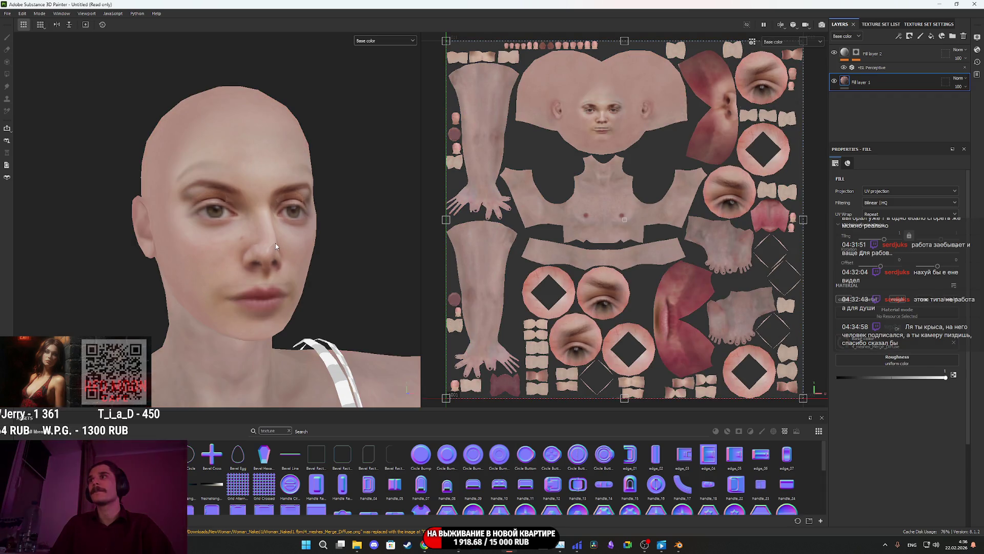
click(877, 54)
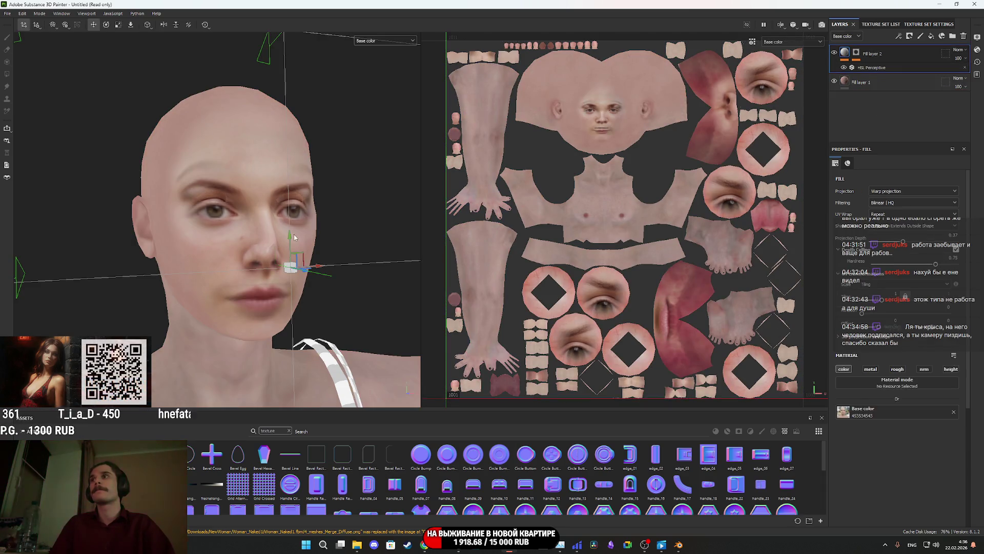
scroll(294, 236, up, 3)
mouse_move(293, 238)
mouse_down()
mouse_move(338, 250)
mouse_move(321, 227)
mouse_move(168, 245)
mouse_up()
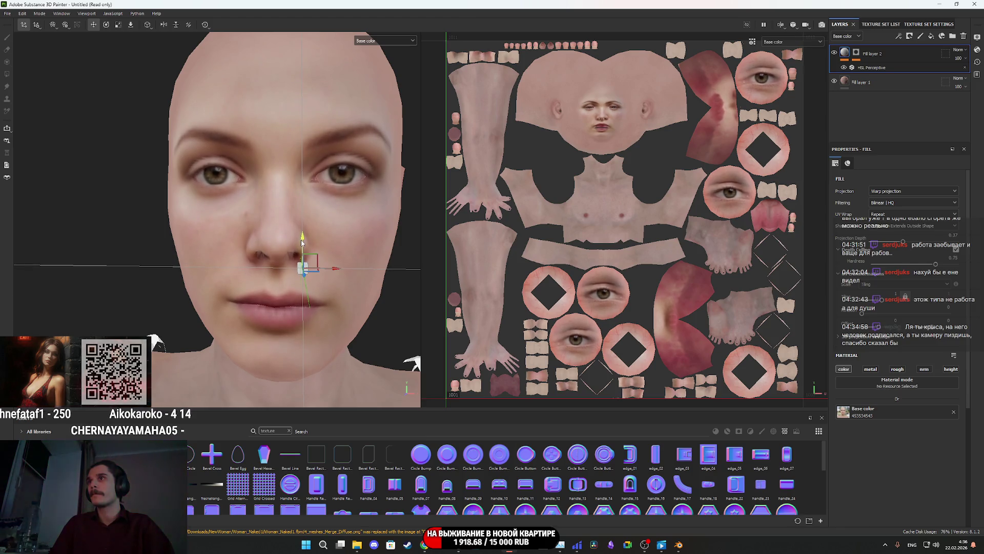
mouse_move(302, 240)
mouse_down()
mouse_move(220, 205)
mouse_move(164, 163)
mouse_move(165, 186)
mouse_move(596, 215)
mouse_move(438, 81)
mouse_up()
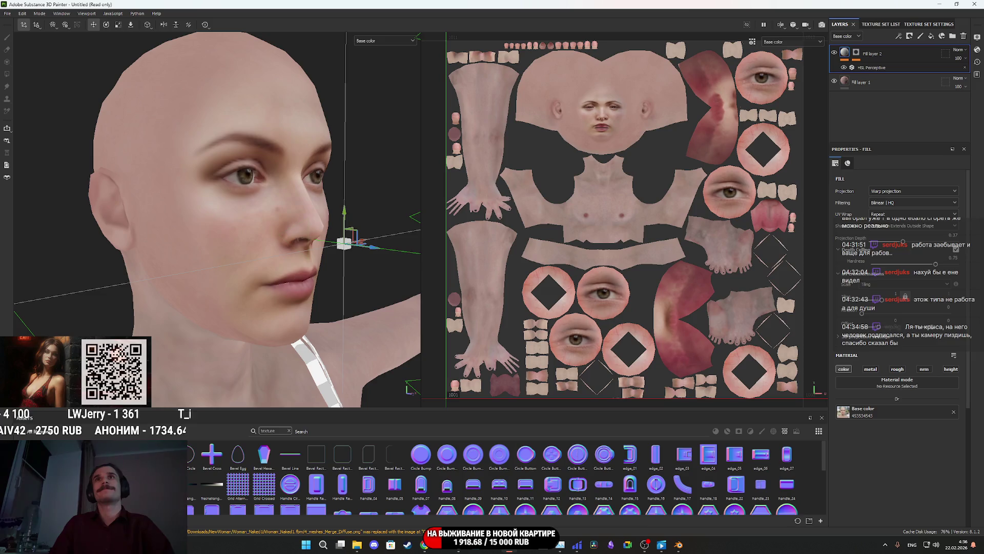
Select Fill layer 2's mask and display the mask channel while orbiting the head
click(378, 42)
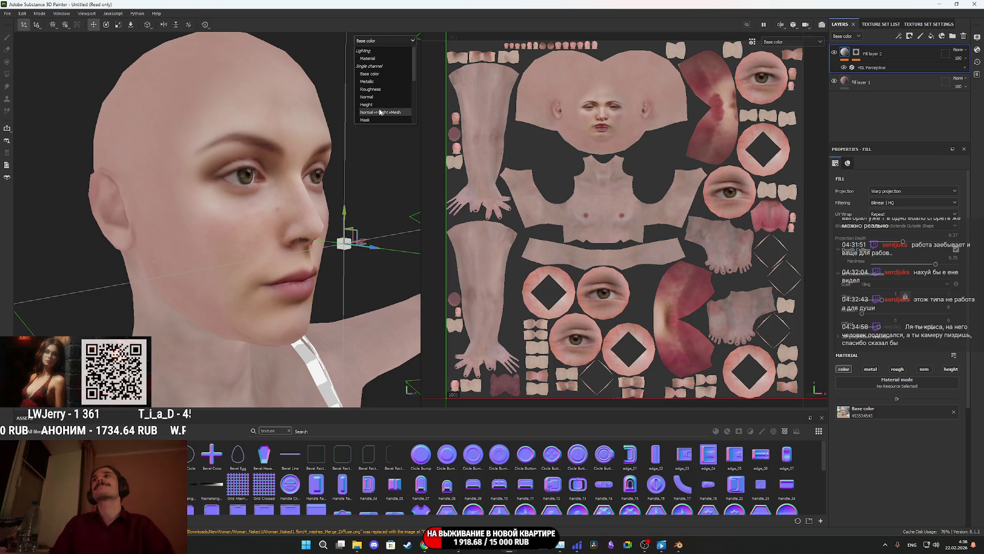
click(366, 119)
mouse_move(274, 183)
mouse_down()
mouse_move(259, 220)
mouse_move(141, 202)
mouse_move(217, 216)
mouse_move(215, 244)
mouse_move(257, 275)
mouse_move(479, 275)
mouse_move(272, 195)
mouse_move(367, 96)
mouse_up()
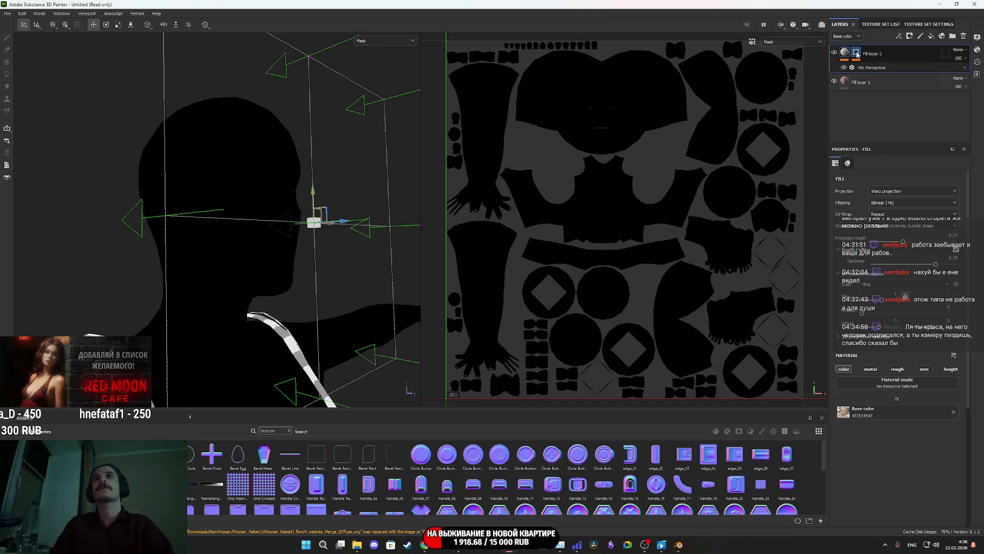
click(856, 54)
click(370, 41)
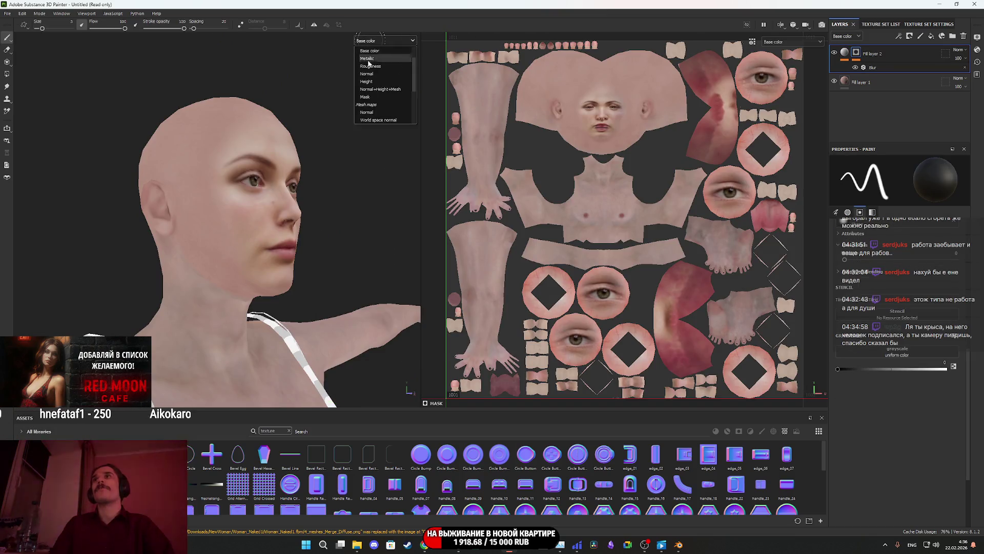
click(367, 96)
mouse_move(328, 134)
mouse_down()
mouse_move(153, 209)
mouse_move(228, 132)
mouse_move(200, 169)
mouse_move(219, 198)
mouse_move(259, 197)
mouse_move(370, 88)
mouse_up()
Switch the viewport back to base color and view the face from the front
click(377, 46)
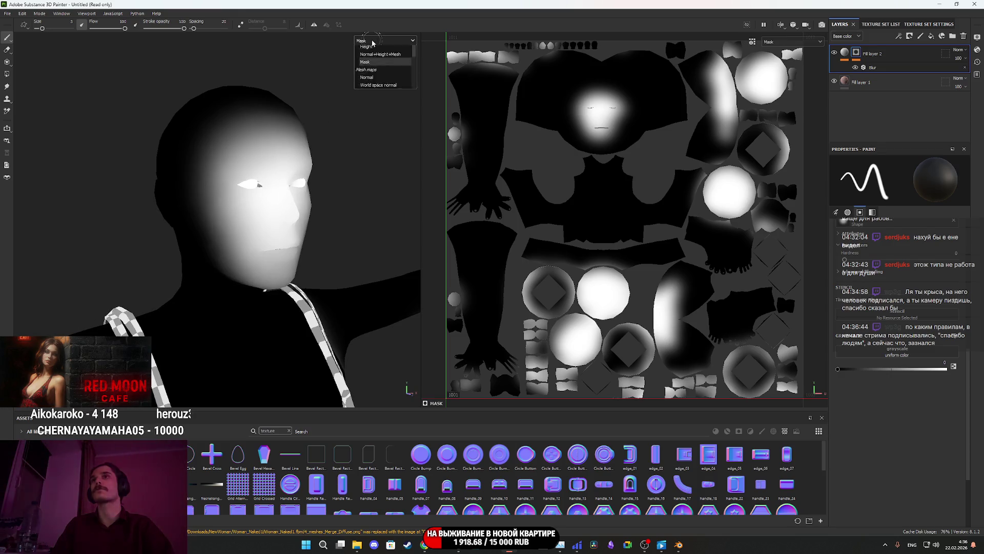
click(369, 59)
mouse_move(239, 163)
mouse_down()
mouse_move(149, 184)
mouse_move(160, 176)
mouse_move(184, 192)
mouse_up()
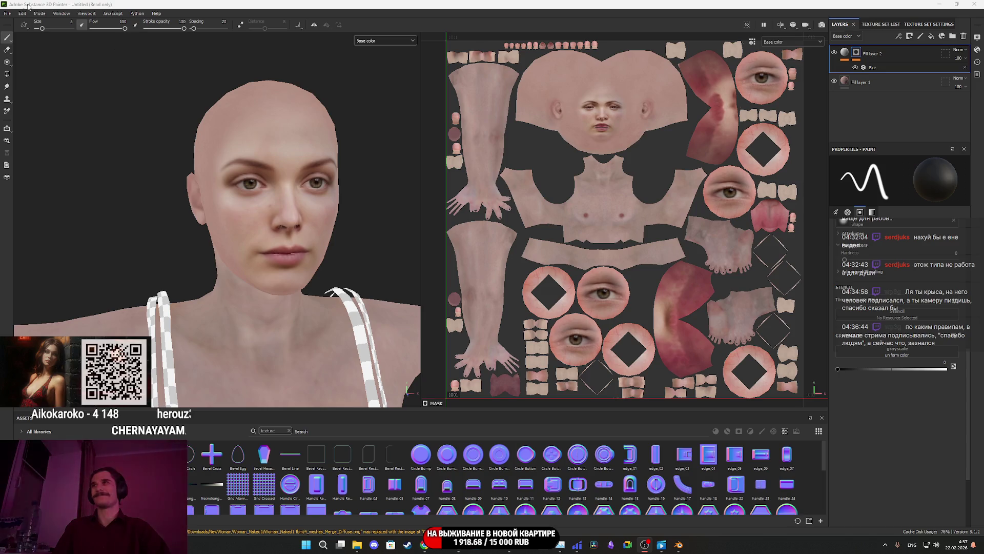
In Export Textures, exclude 3_meshes_Merge and set the output folder to GL_Woman_N.fbm
click(8, 15)
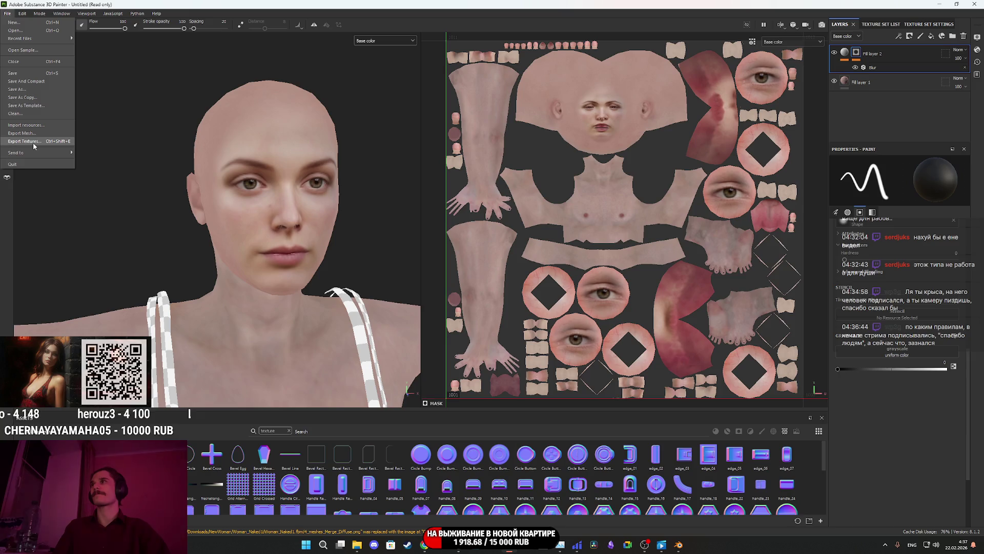
click(31, 142)
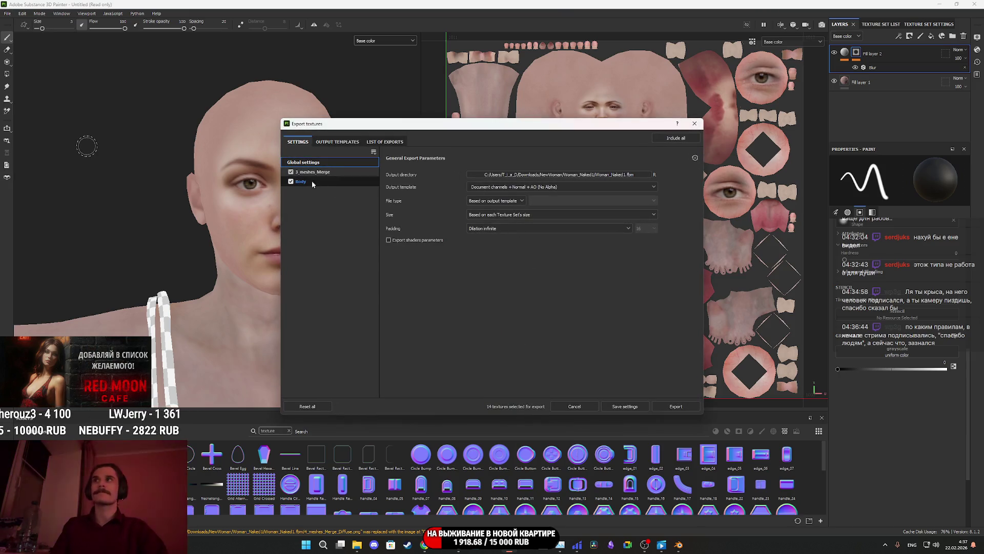
click(290, 172)
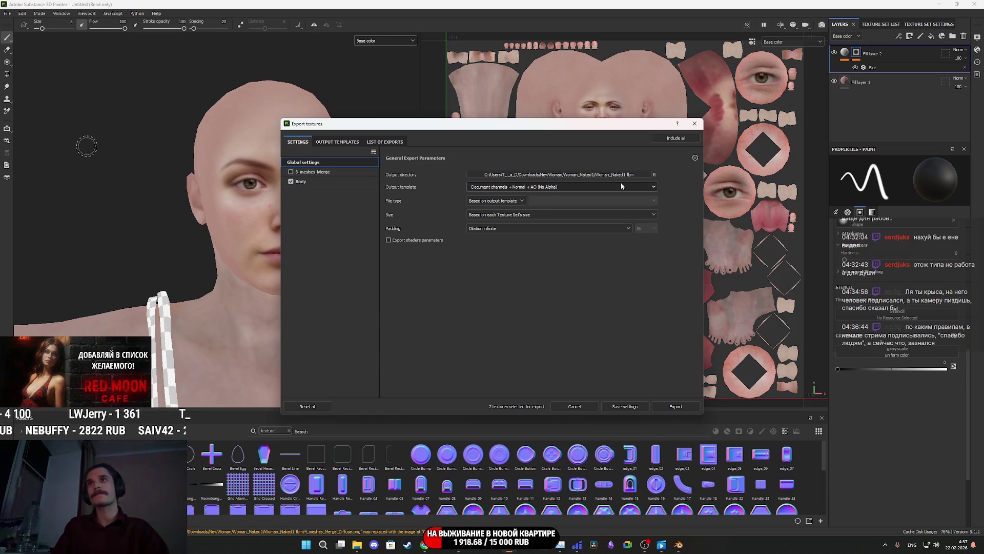
click(595, 175)
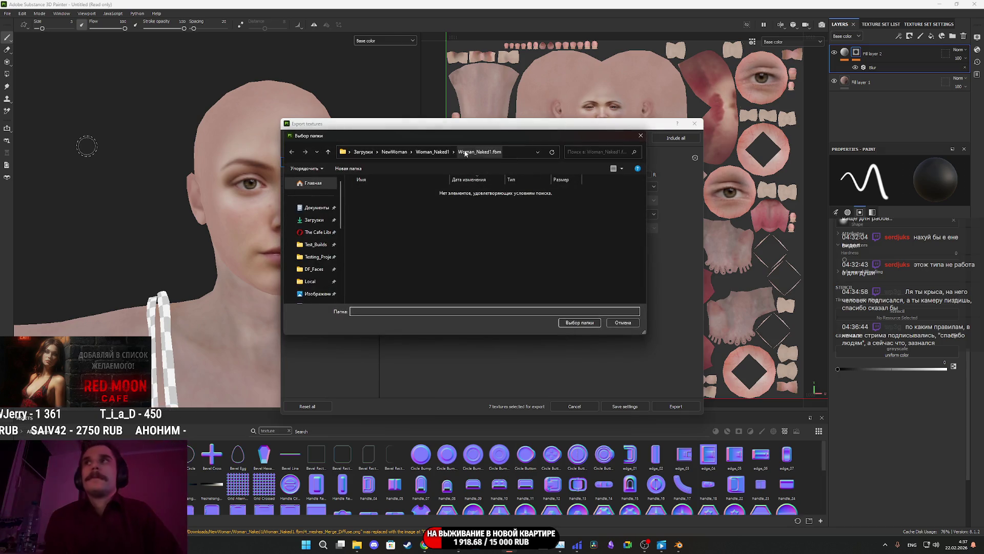
click(415, 152)
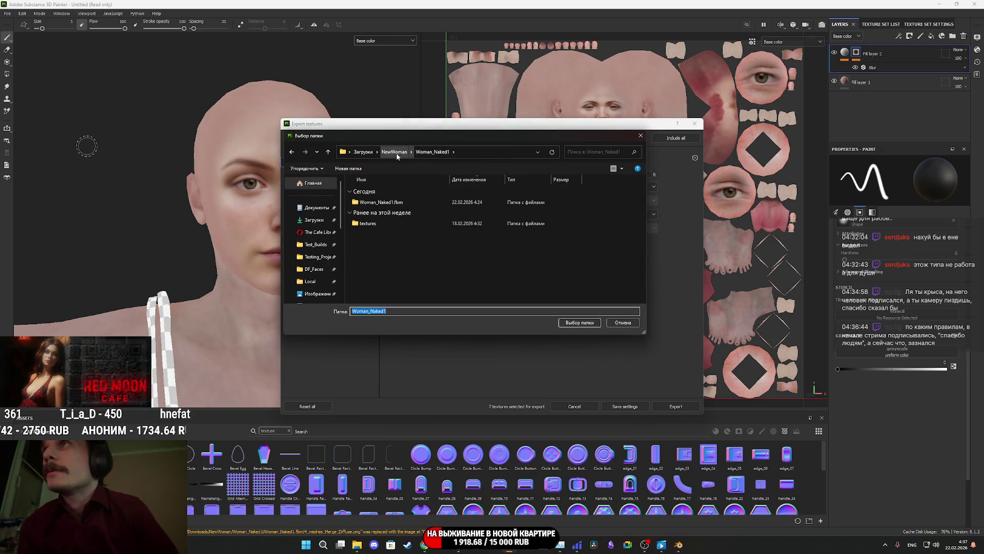
click(397, 152)
double_click(394, 278)
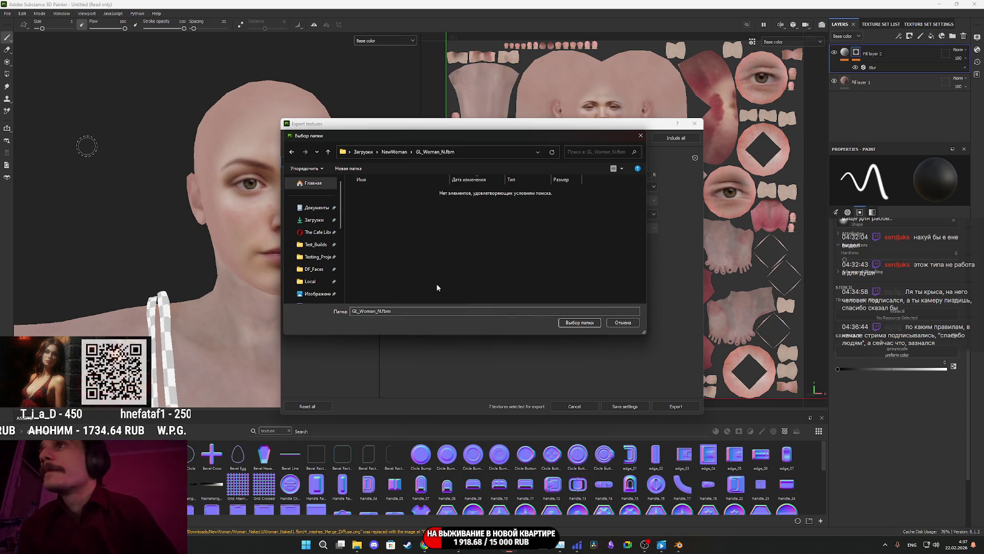
click(585, 323)
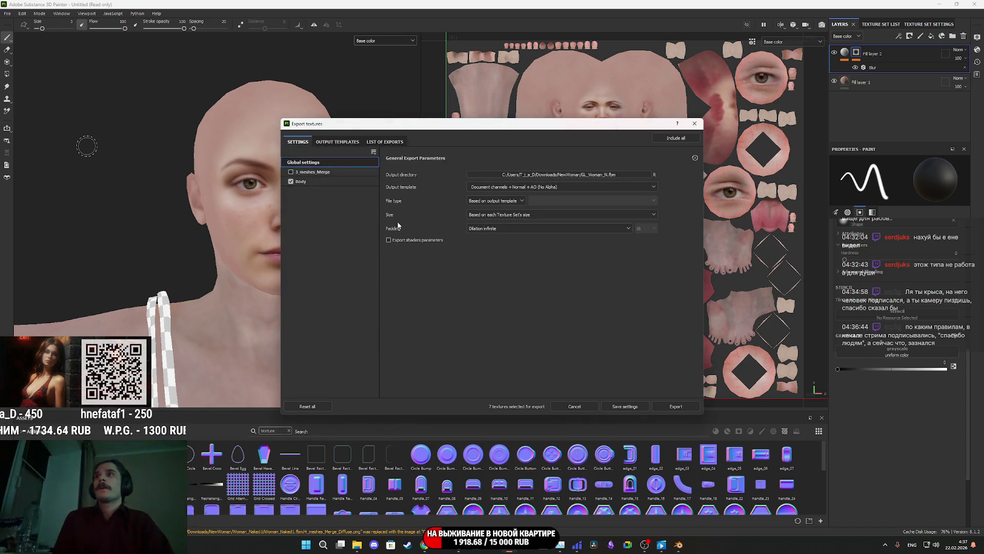
Drop Mixed_AO so only the Body base color map is exported, then switch to Unreal Editor
click(328, 182)
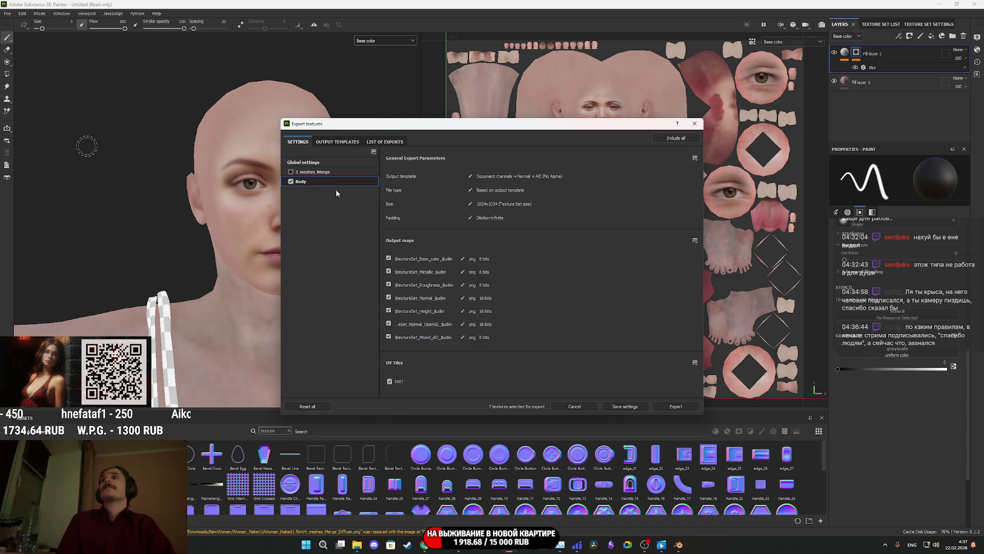
click(389, 336)
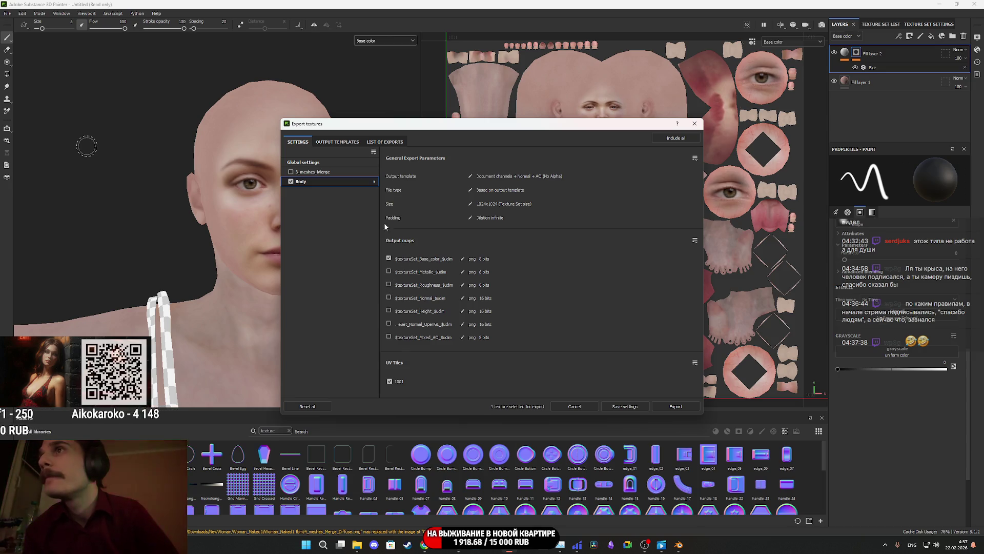
click(310, 163)
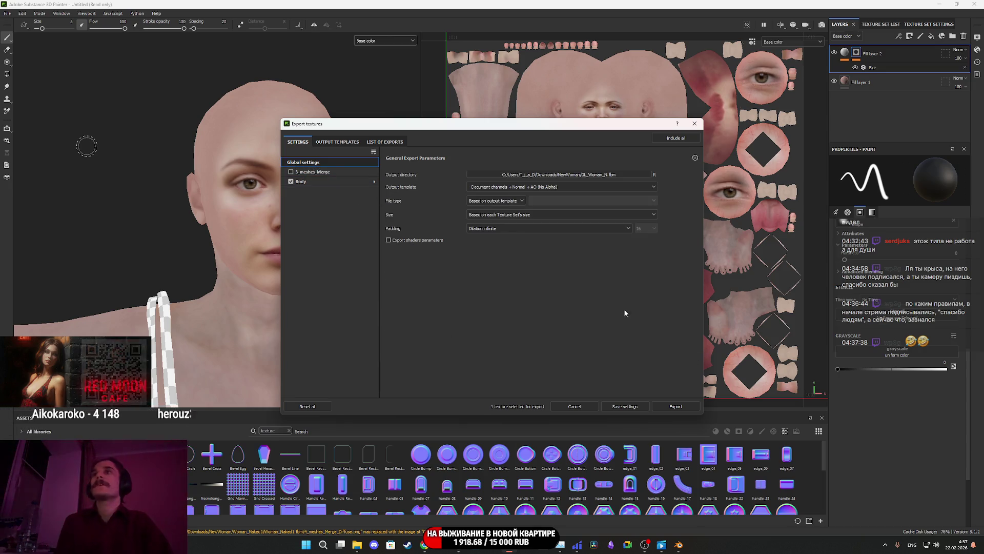
click(670, 407)
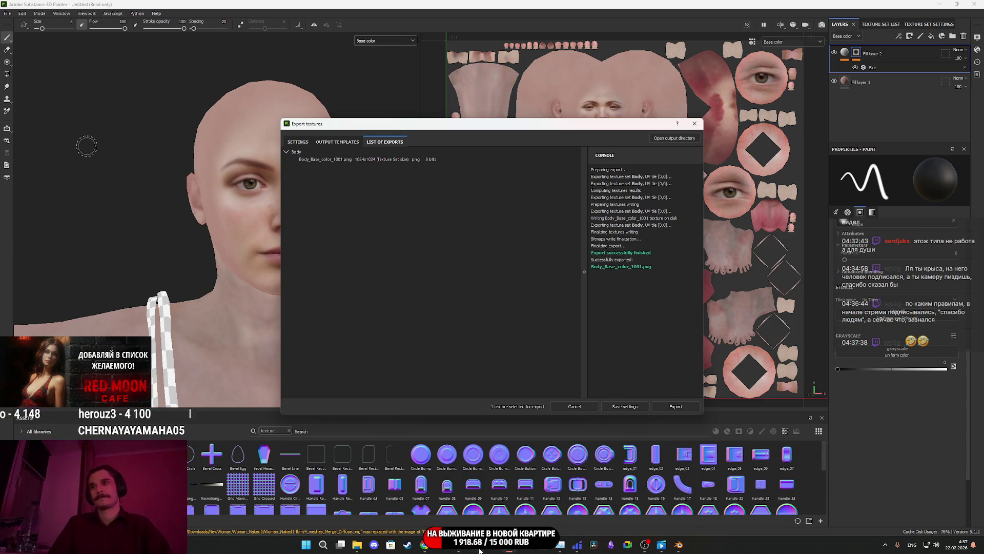
mouse_move(463, 550)
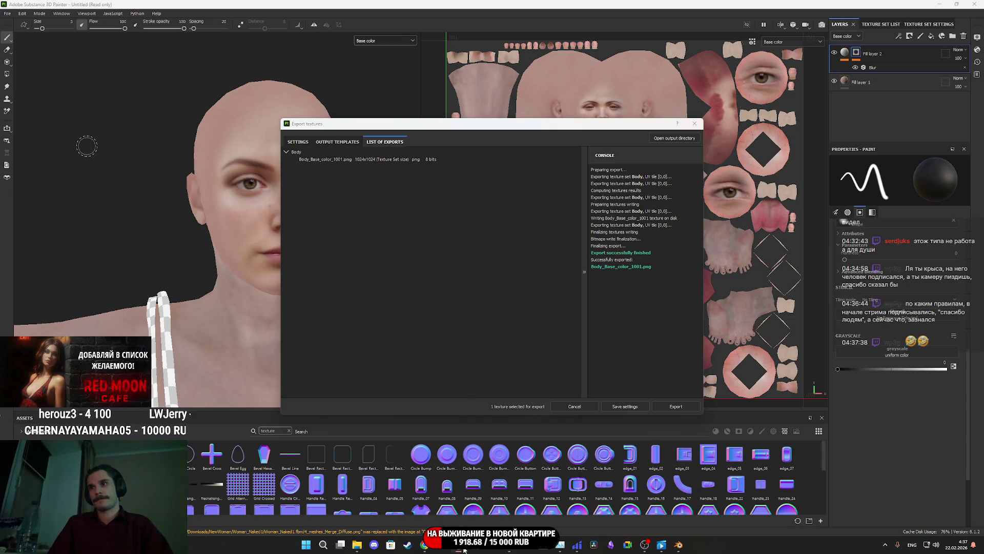
click(456, 503)
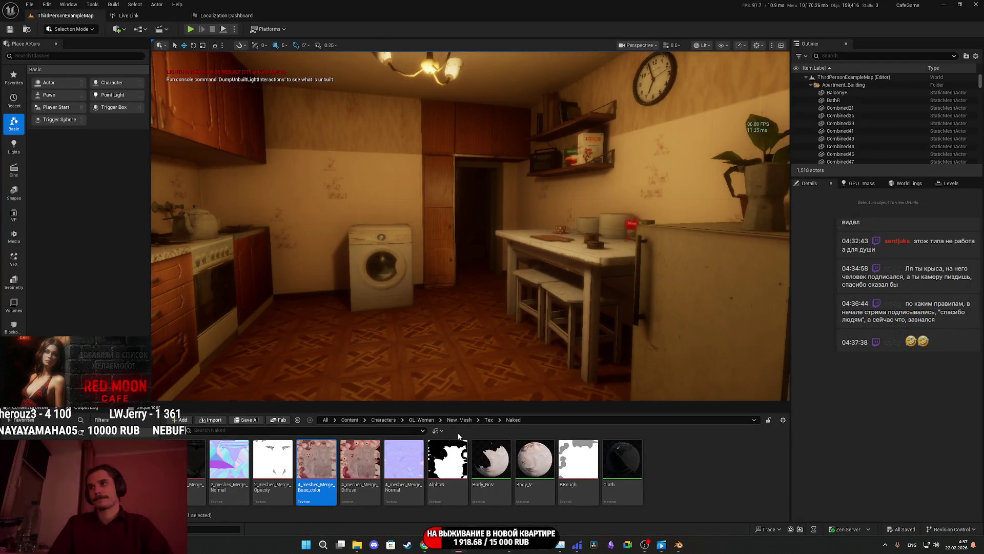
Start deleting the old 4_meshes_Merge_Diffuse texture, then cancel the deletion
click(360, 462)
right_click(360, 461)
click(506, 405)
click(437, 396)
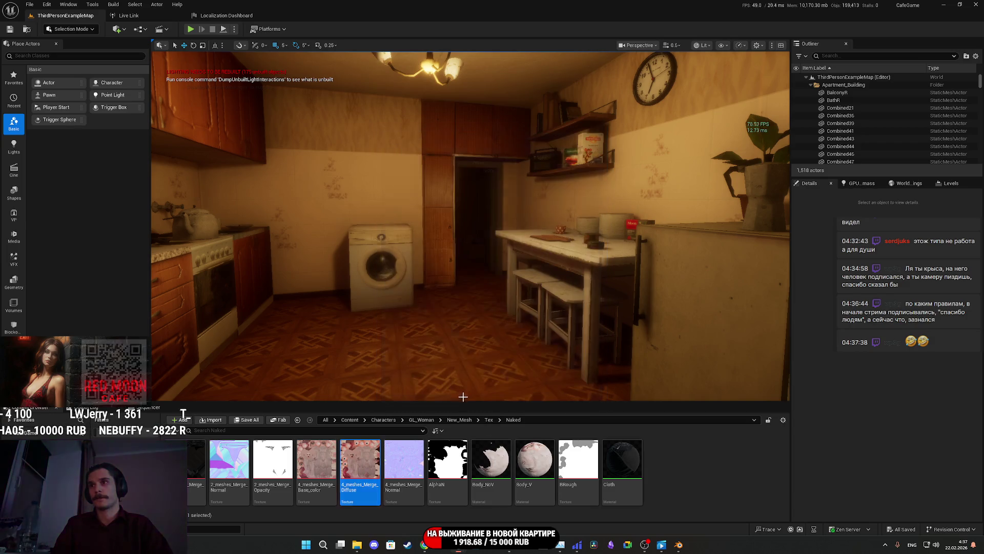
Import the exported Body_Base_color PNG into Tex > Norm, then open the Body_V material
click(490, 419)
double_click(316, 462)
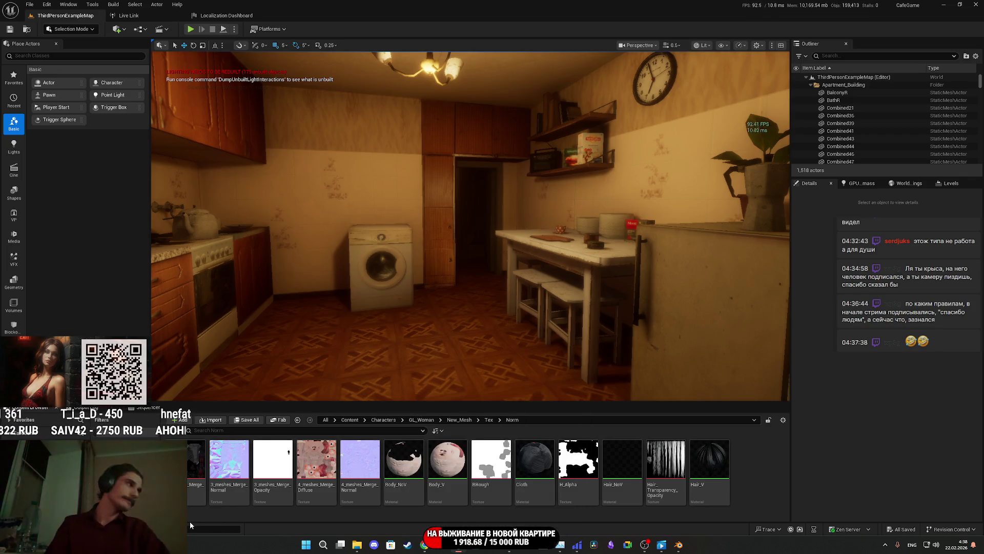
mouse_move(360, 547)
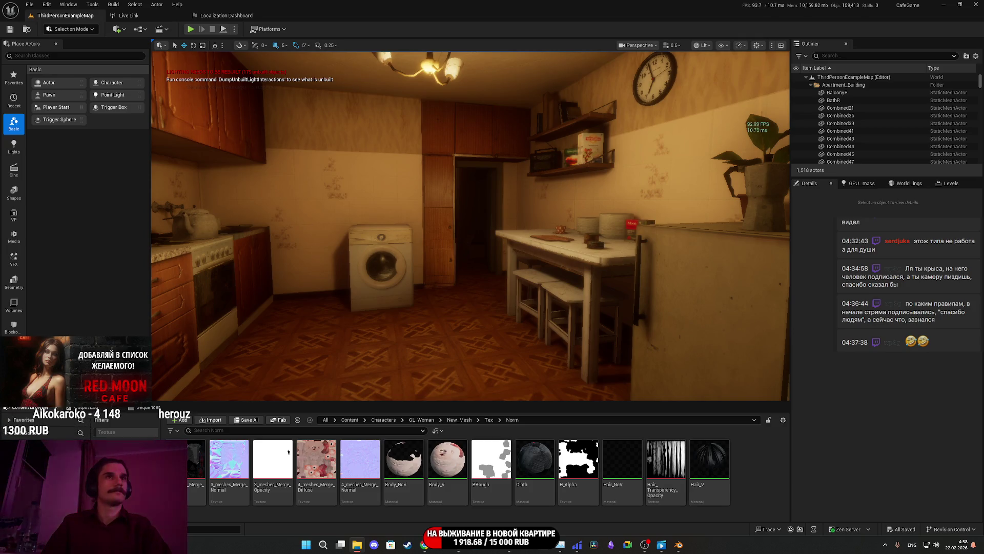
drag(740, 459, 739, 458)
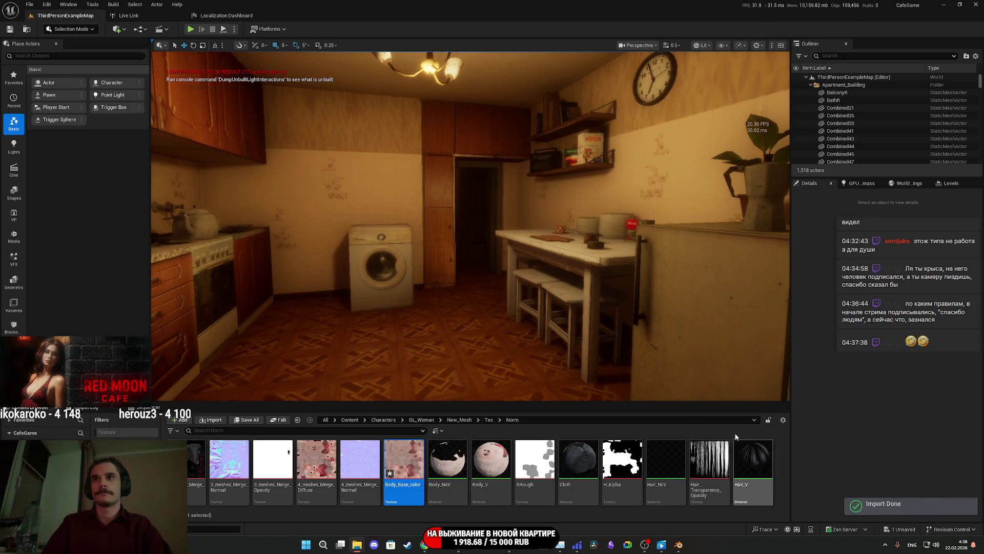
mouse_move(481, 465)
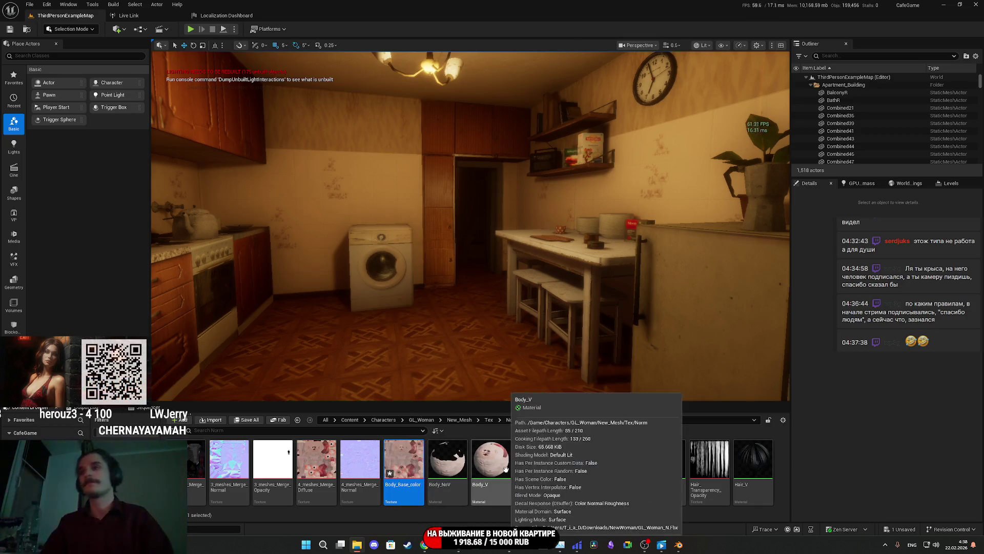
double_click(477, 464)
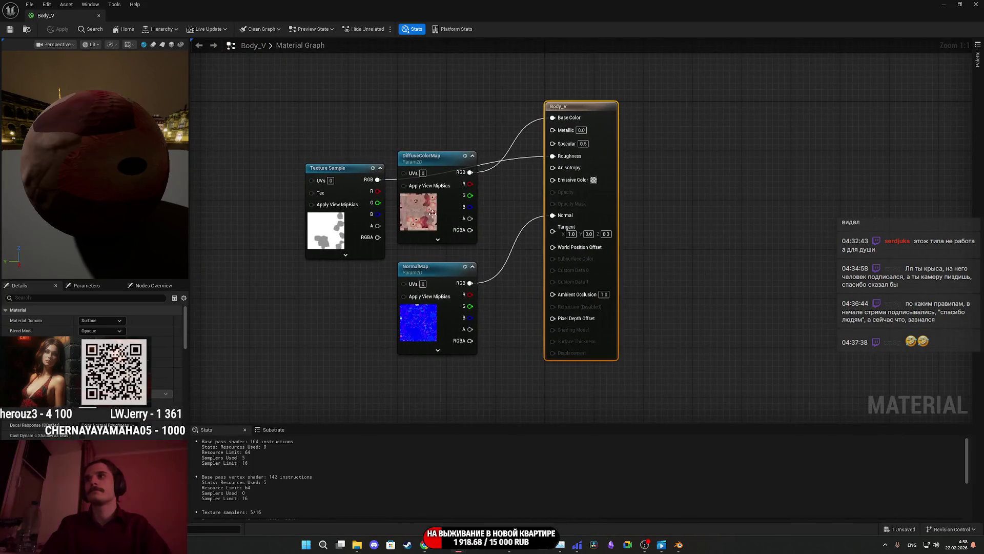
Set the Body_Base_color texture's Texture Group to 8 Bit Data and enable sRGB
click(960, 4)
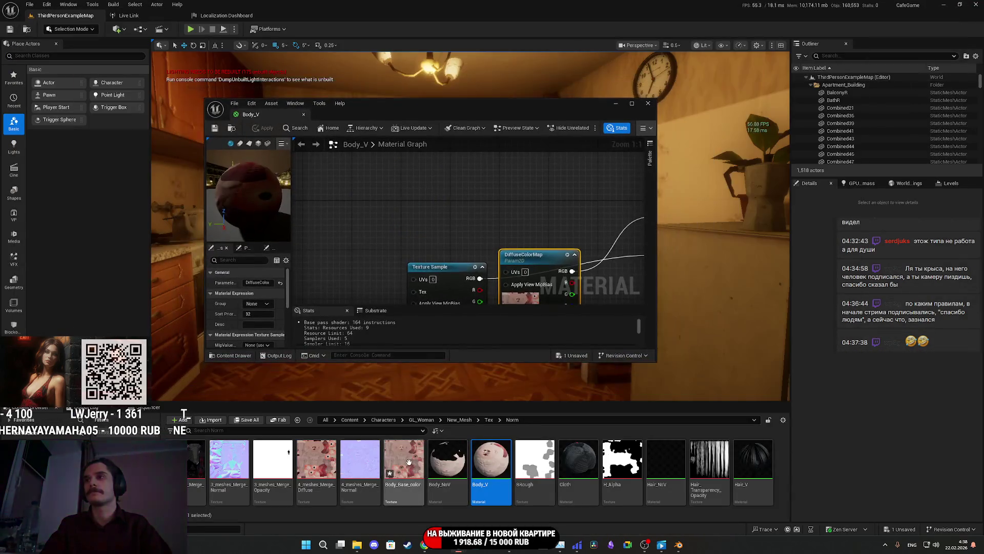
double_click(404, 459)
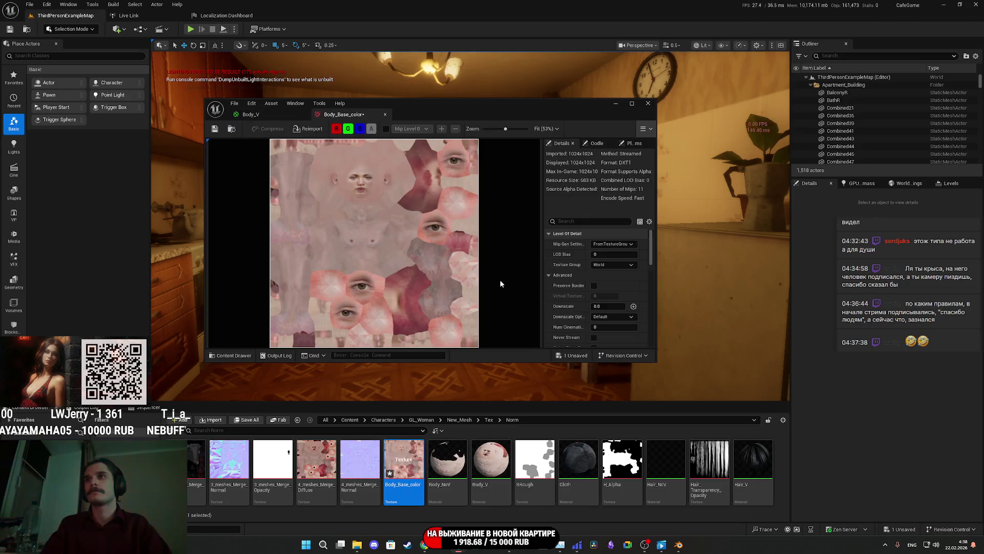
click(605, 264)
scroll(610, 359, down, 5)
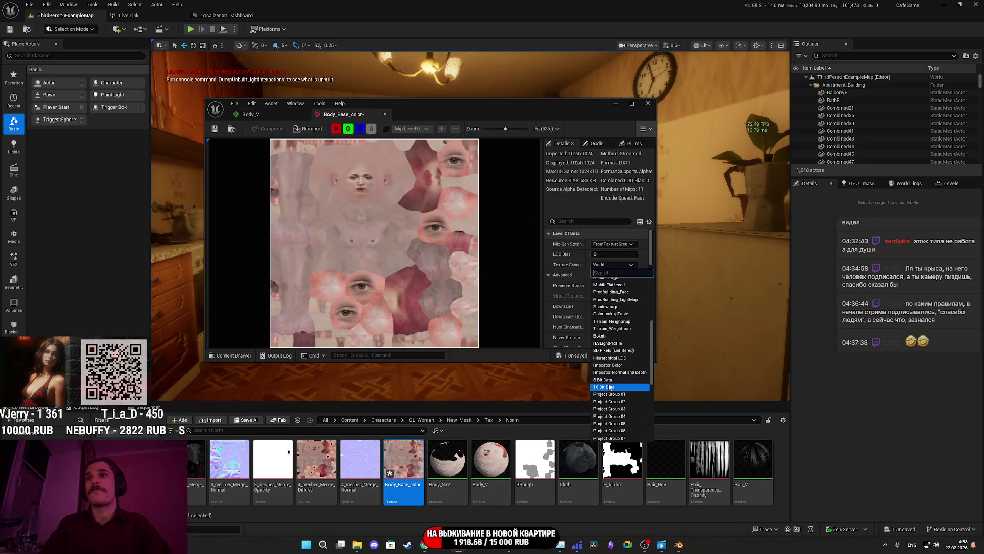
click(609, 386)
click(604, 263)
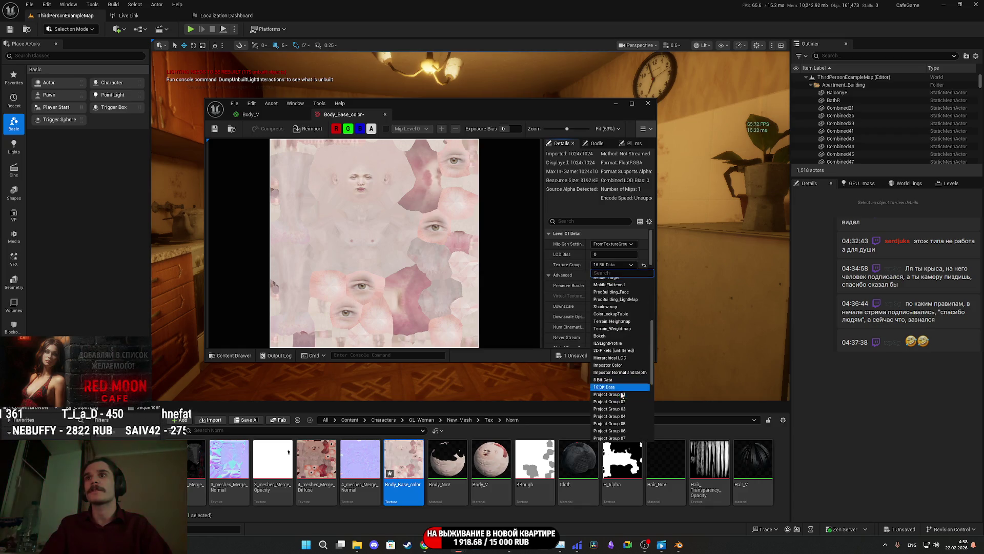
click(604, 379)
scroll(577, 305, down, 5)
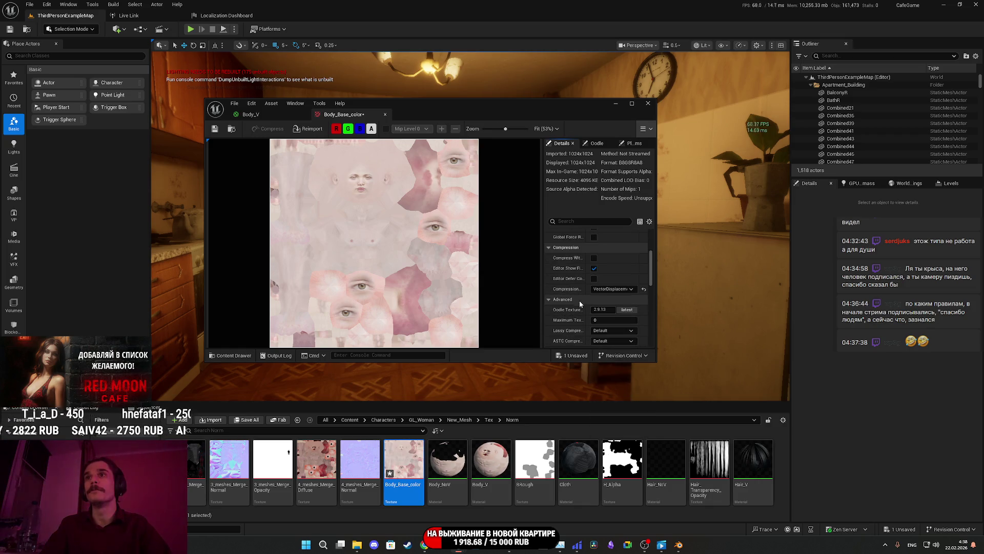
scroll(590, 284, down, 5)
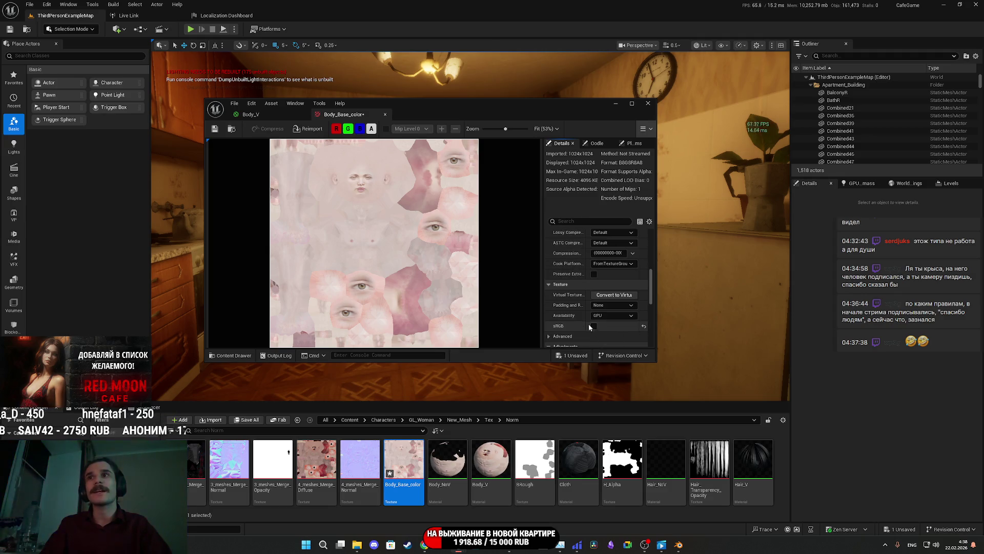
click(594, 327)
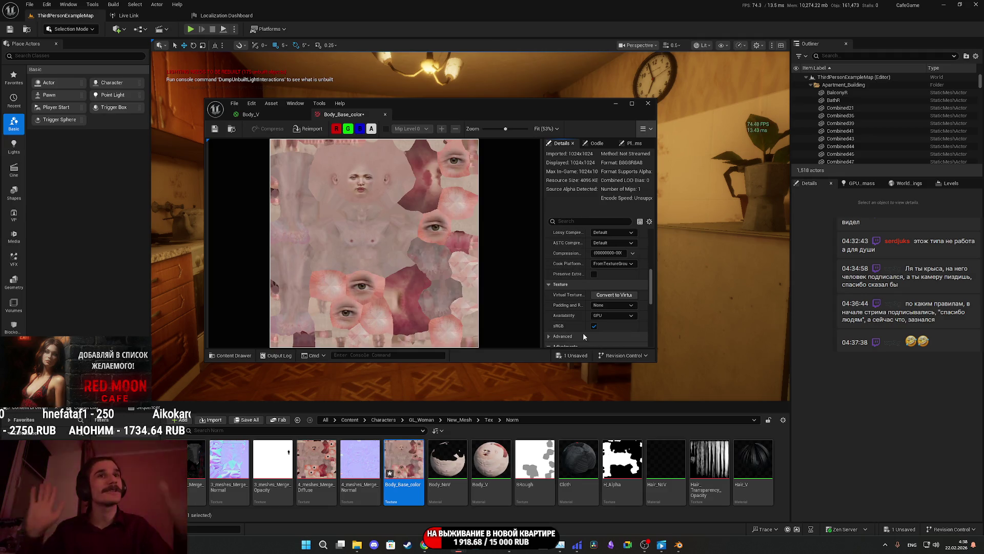
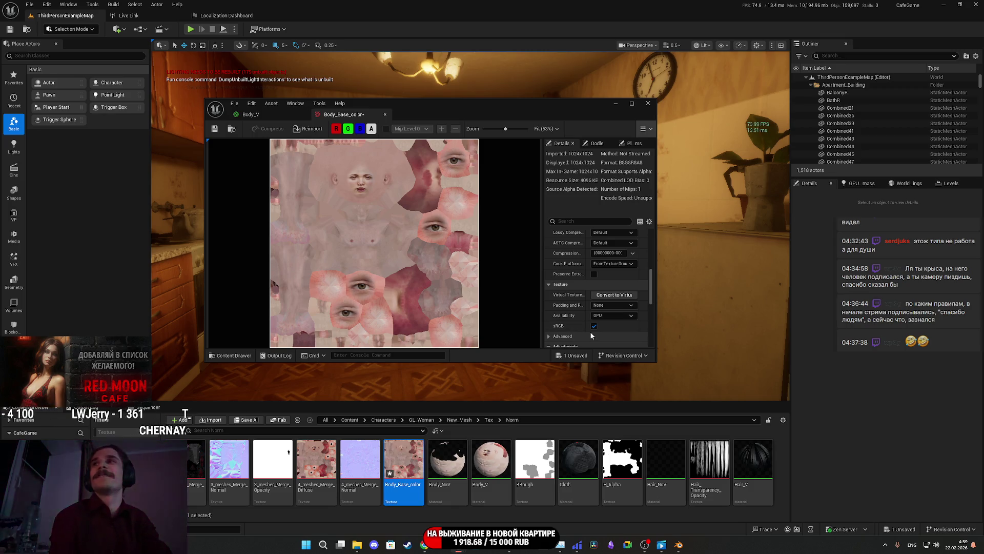
Save the updated Body_Base_color texture in a maximized editor, then return to the Body_V material graph
double_click(451, 112)
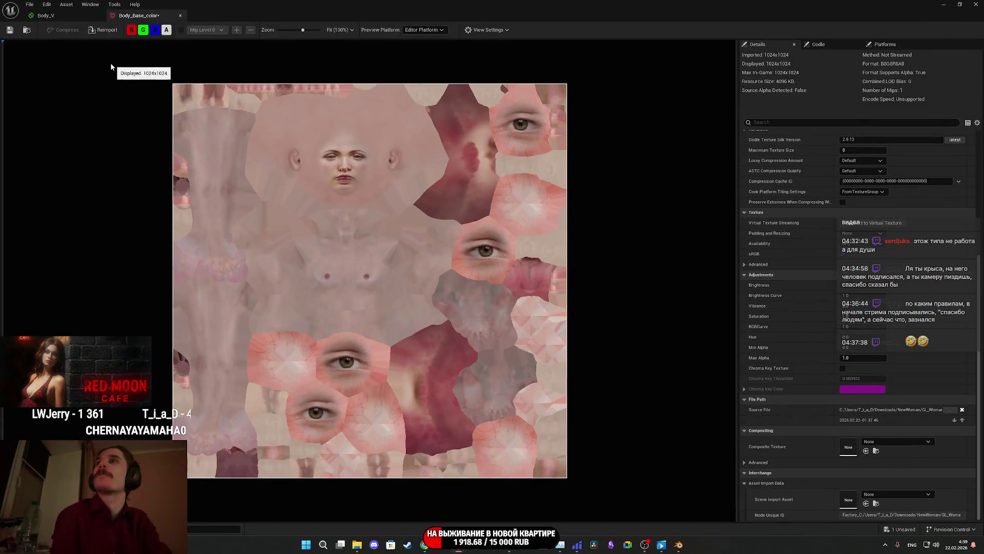
click(12, 31)
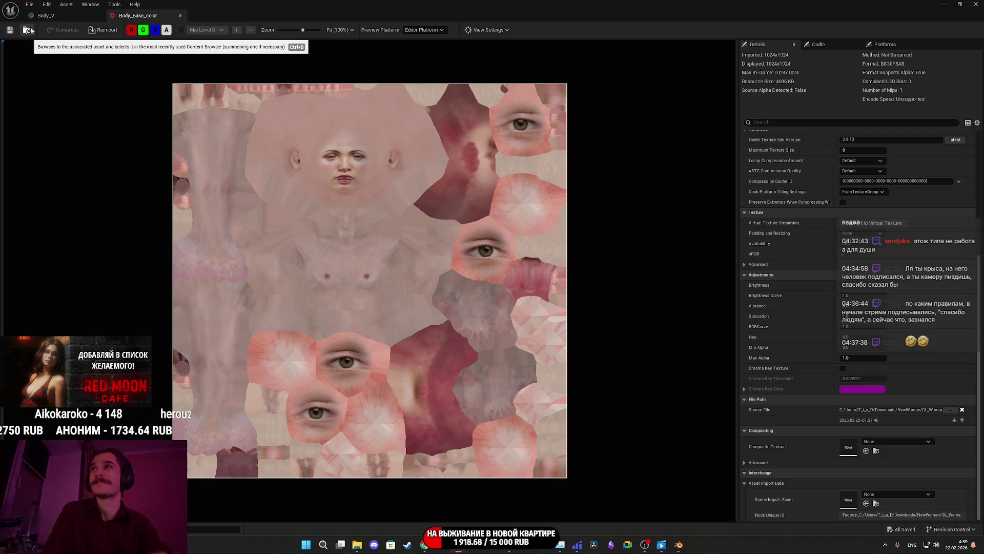
click(75, 15)
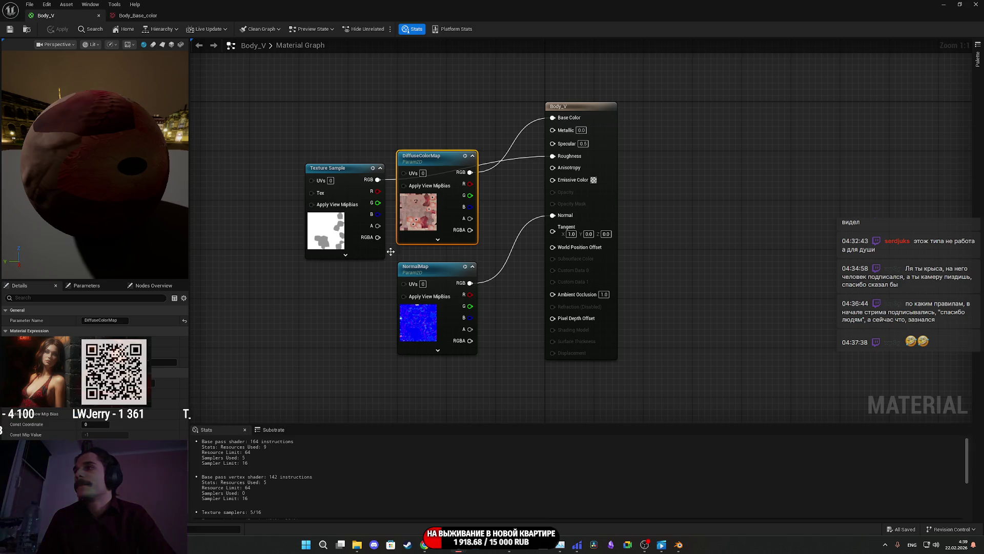
Set Body_V's DiffuseColor to the Body_Base_color texture and apply the change
click(958, 4)
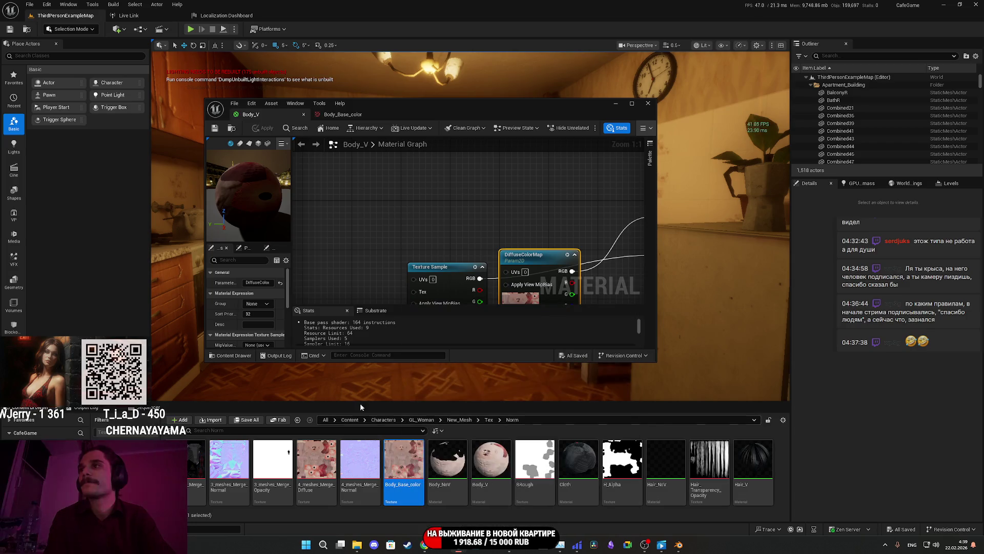
scroll(220, 324, down, 5)
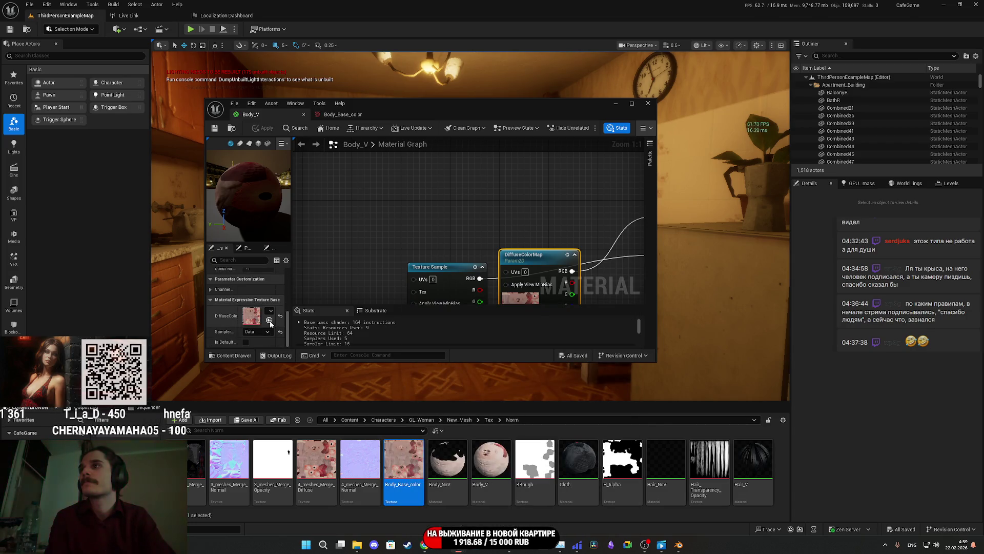
click(269, 320)
click(215, 128)
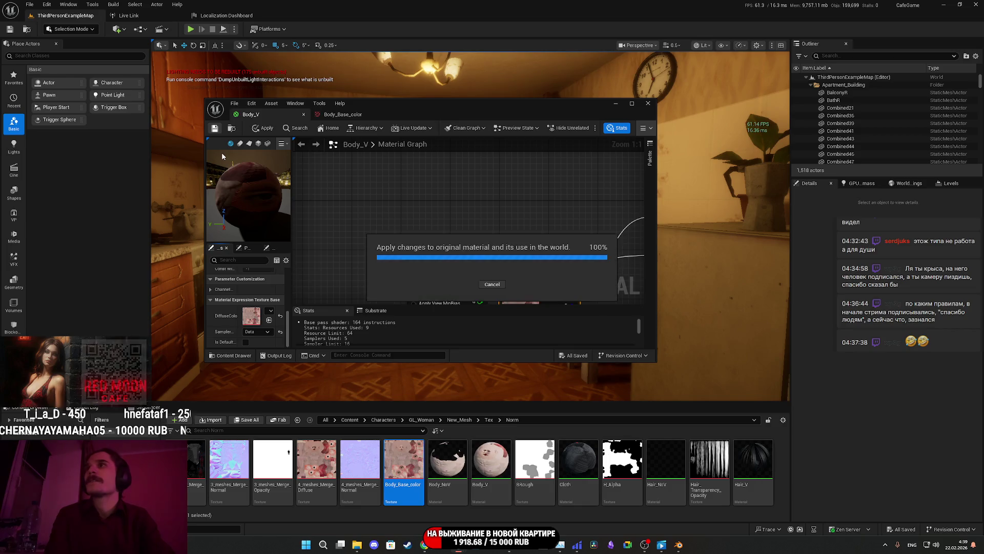
Assign Body_Base_color to Body_NoV's DiffuseColor too, then minimize the material editor
click(344, 116)
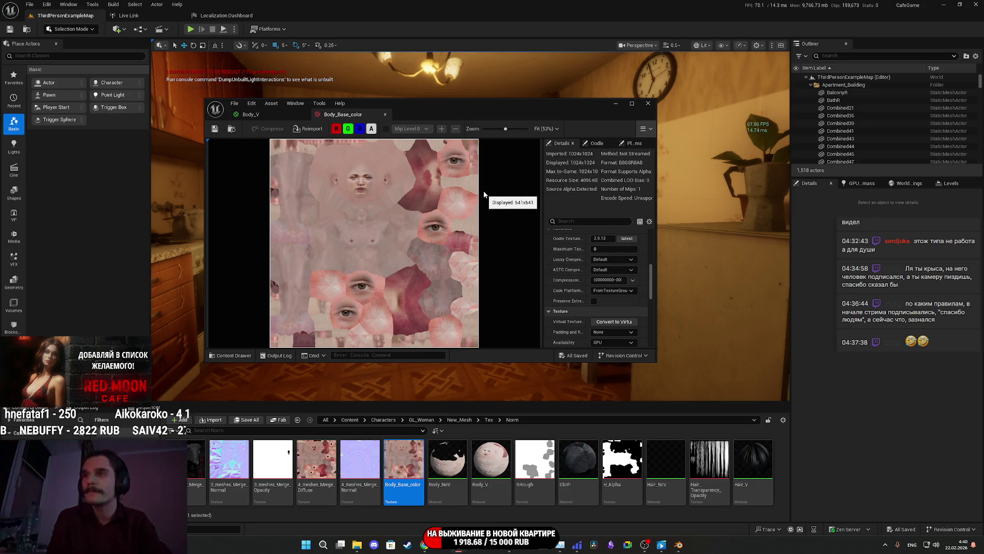
click(447, 468)
double_click(447, 464)
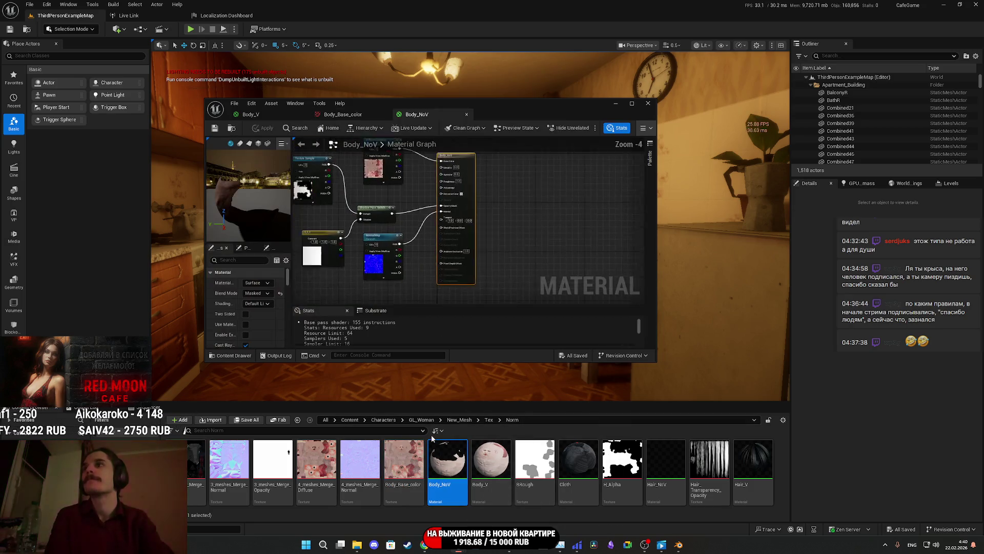
click(412, 457)
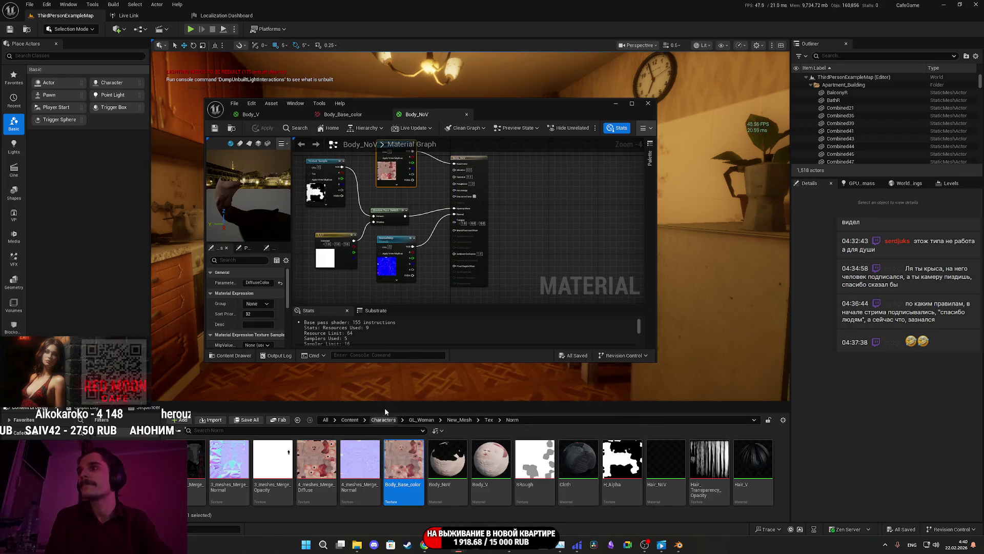
scroll(238, 322, down, 3)
scroll(241, 326, down, 3)
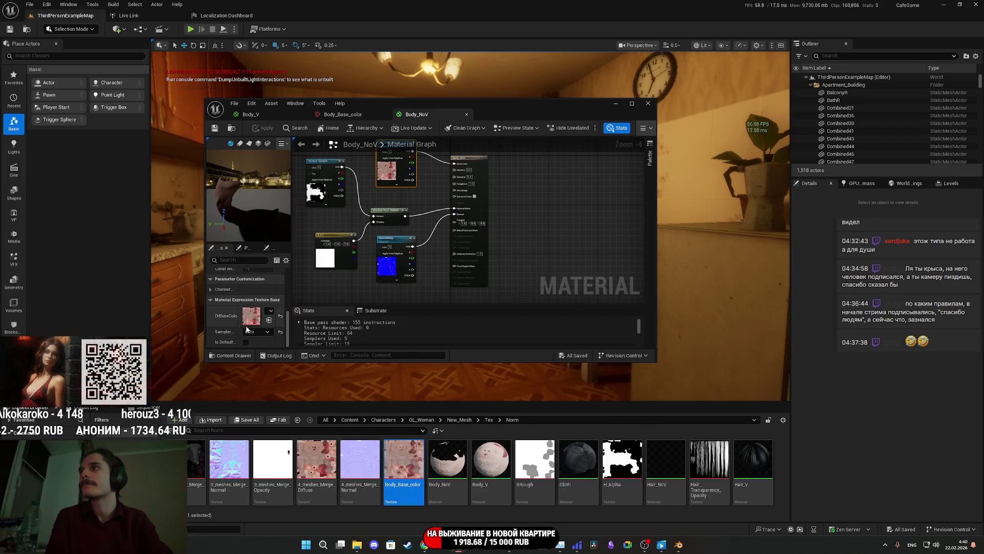
click(268, 321)
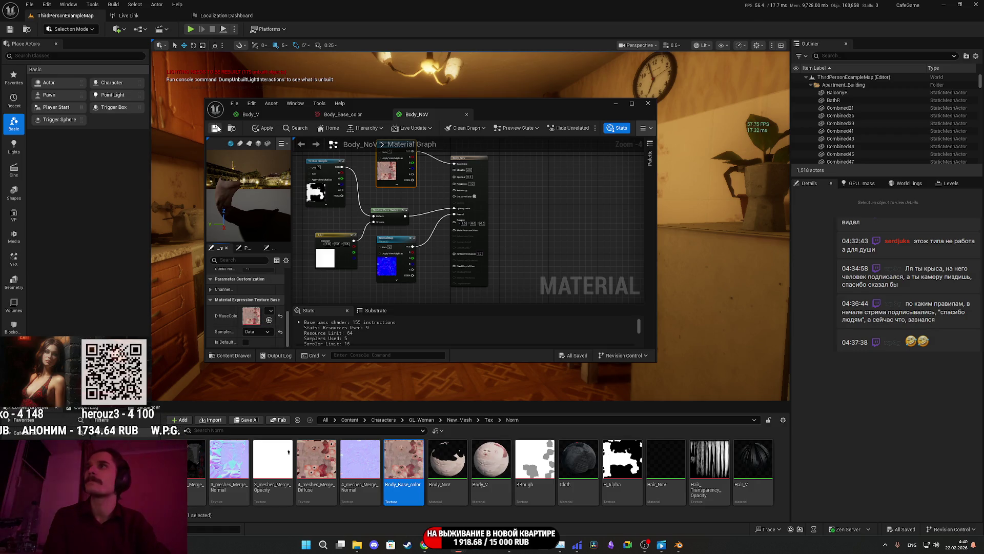
click(616, 105)
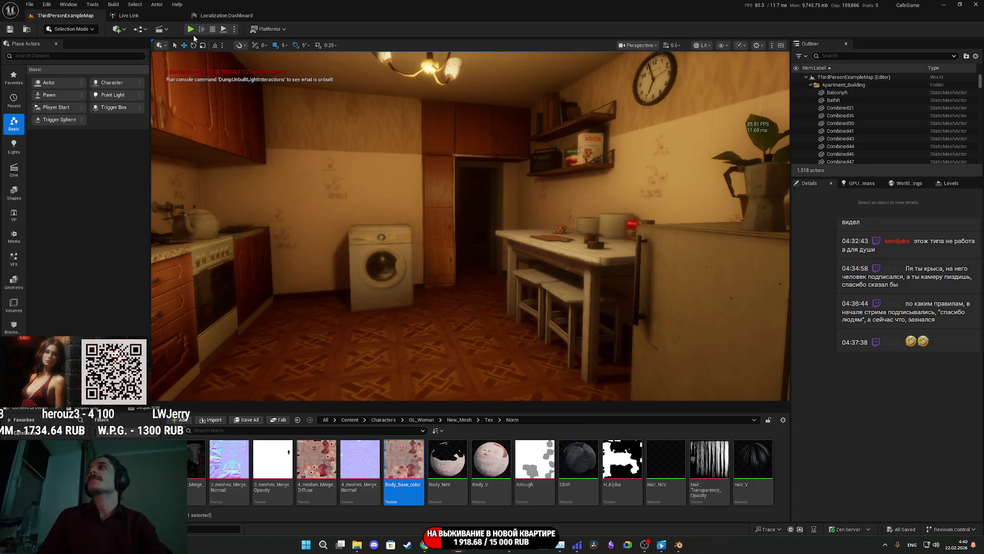
Play the level fullscreen, walk out through the apartment and stairwell doors, and call the elevator
key(alt+p)
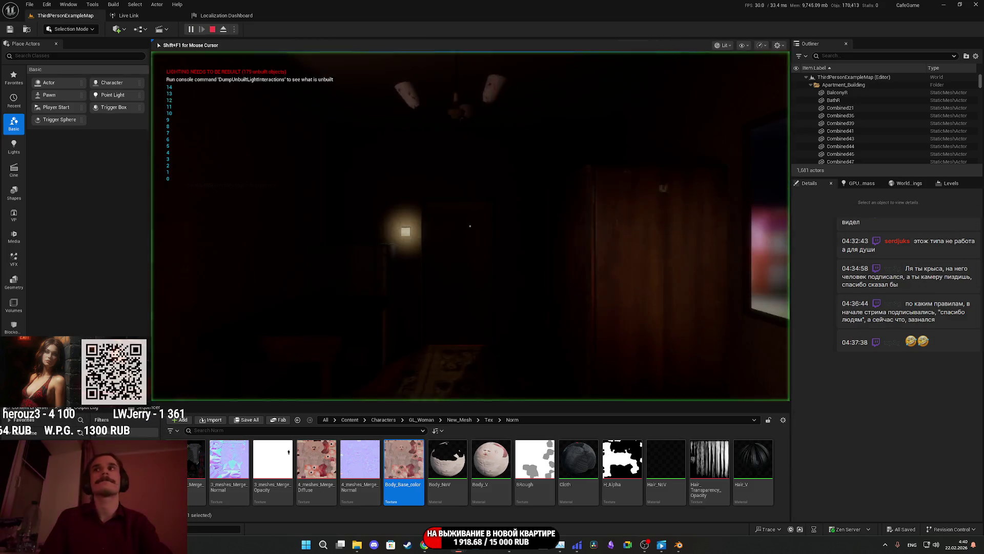
key(F11)
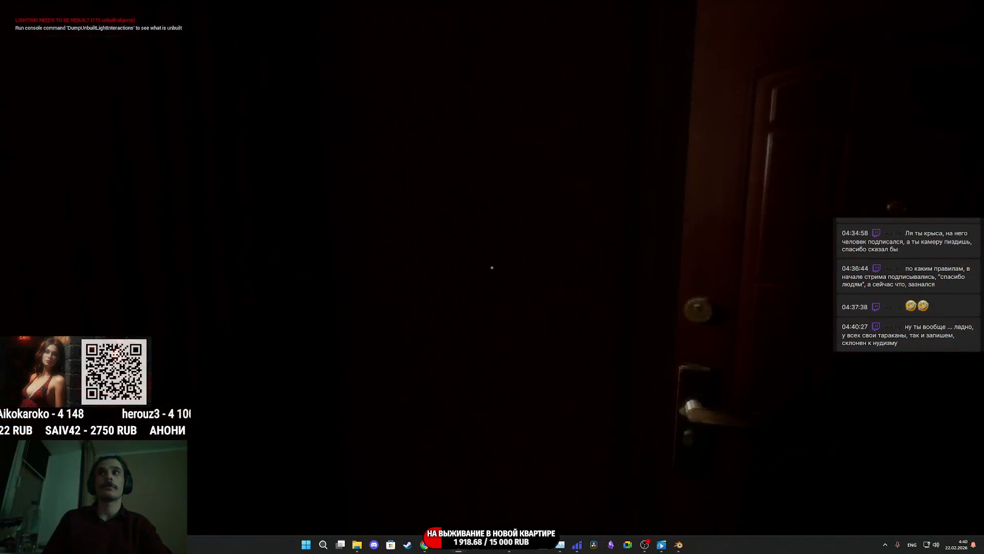
key(e)
key(w)
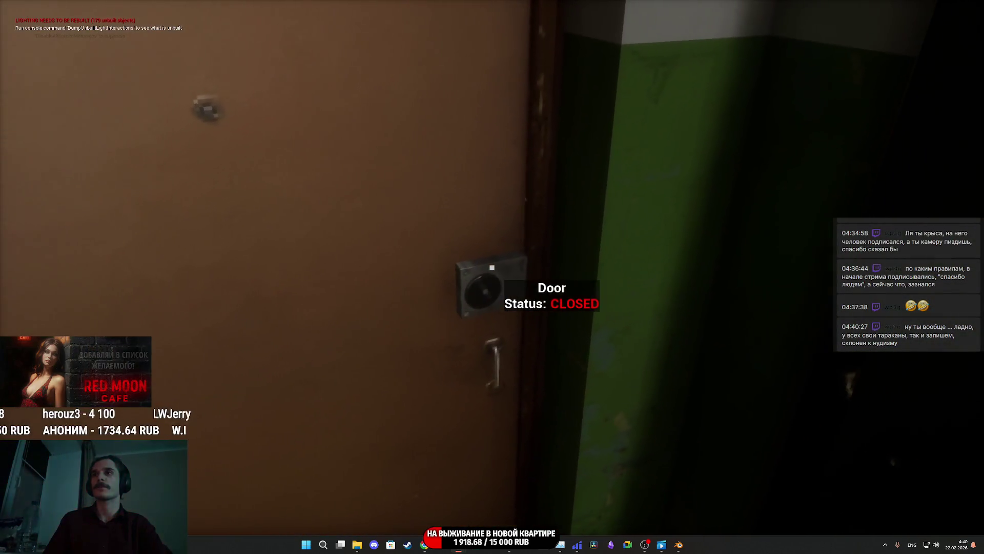
key(w)
key(e)
key(w)
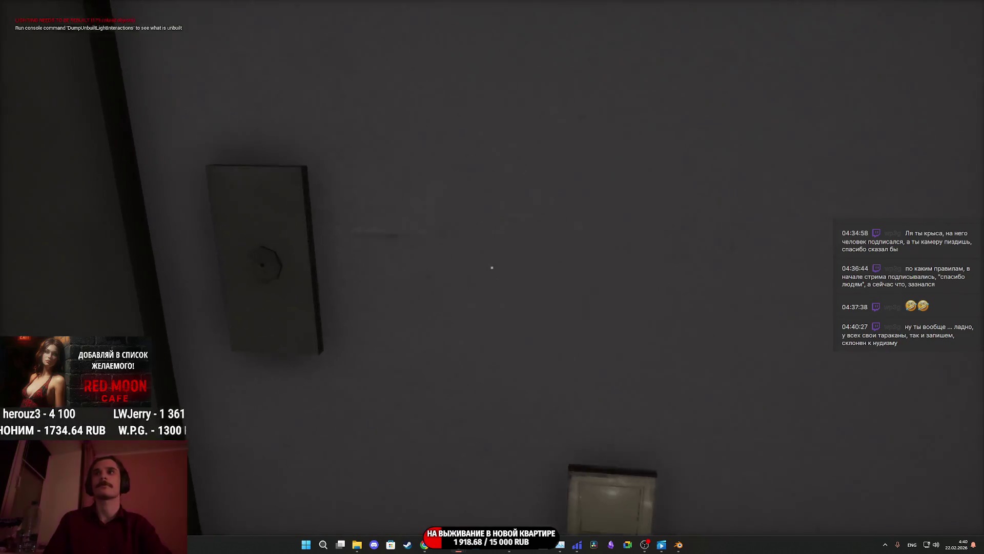
key(e)
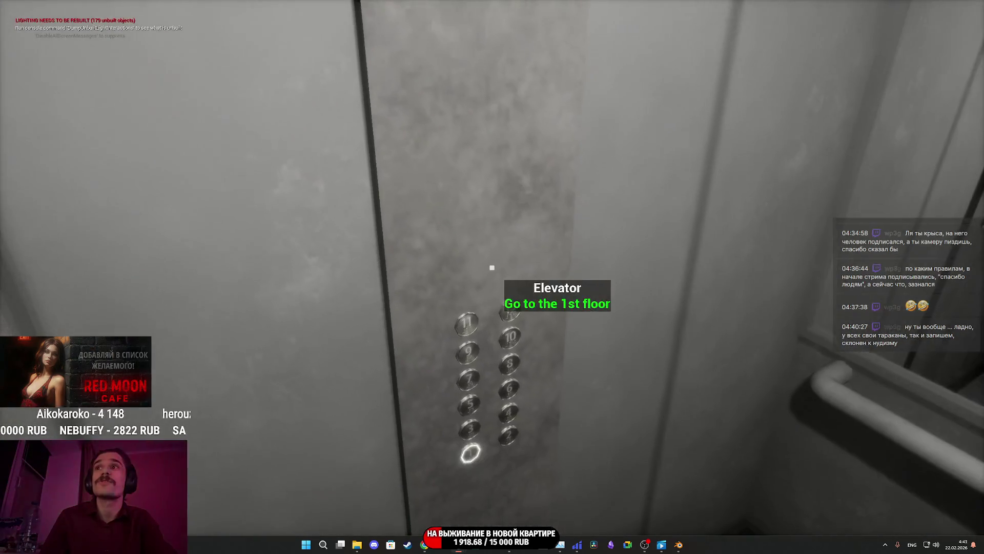
Send the elevator to the 1st floor, view the character, then exit play mode with Esc
click(491, 267)
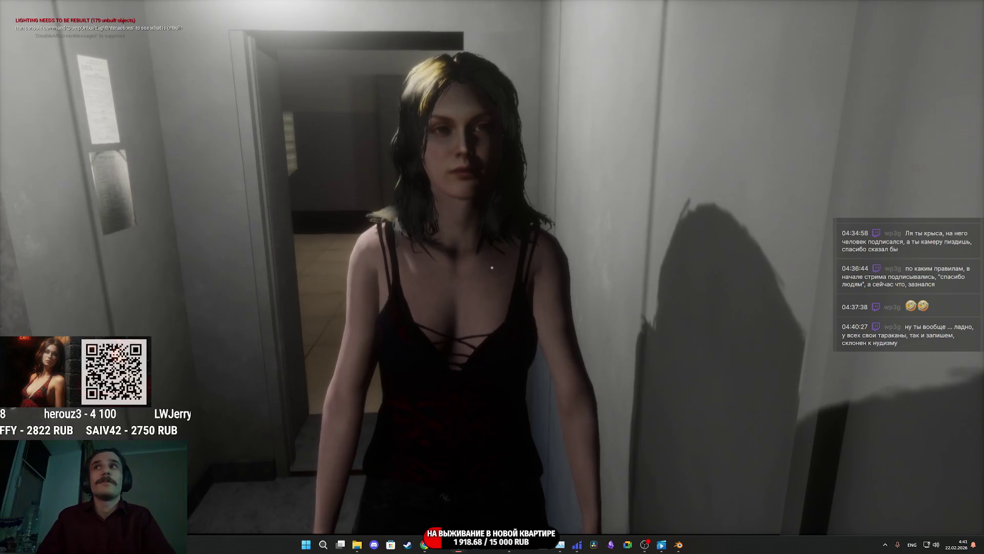
key(Escape)
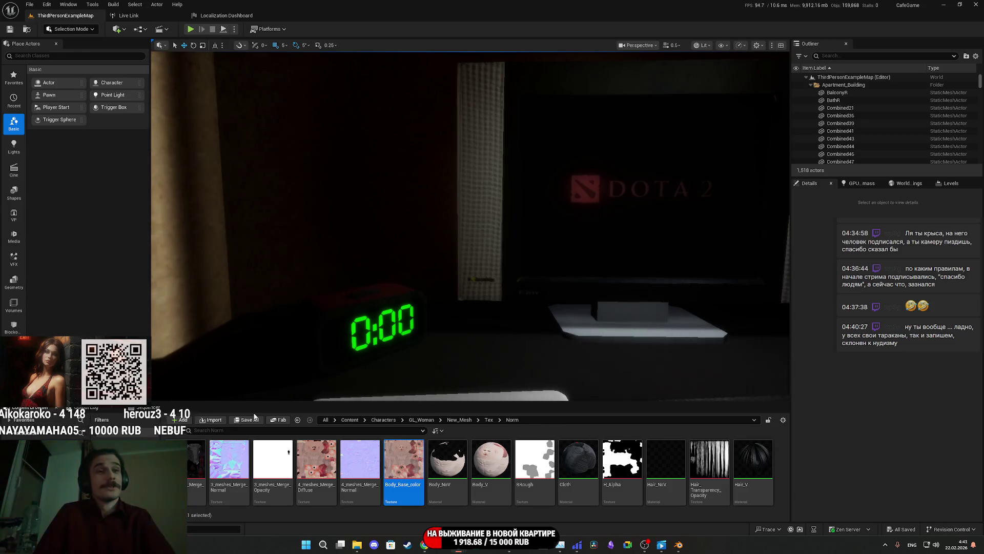
Force-delete the old 4_meshes_Merge_Diffuse texture, go up to the Tex folder, and switch to Blender
click(322, 456)
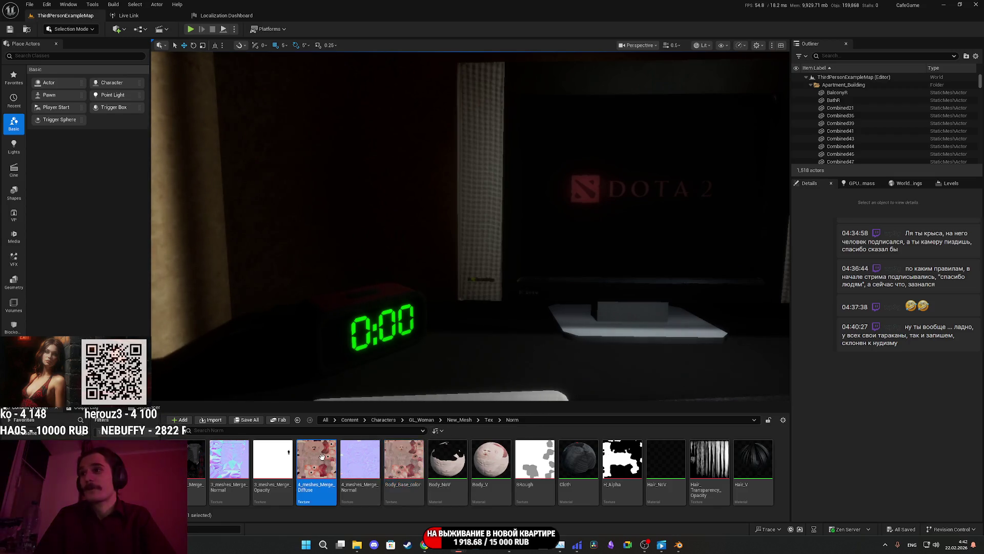
right_click(322, 456)
click(354, 349)
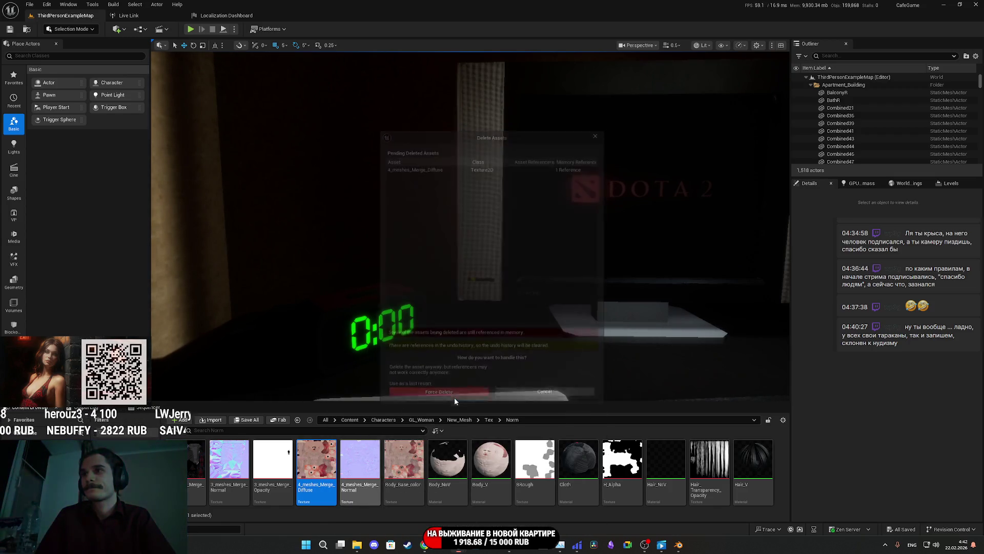
click(454, 397)
click(488, 420)
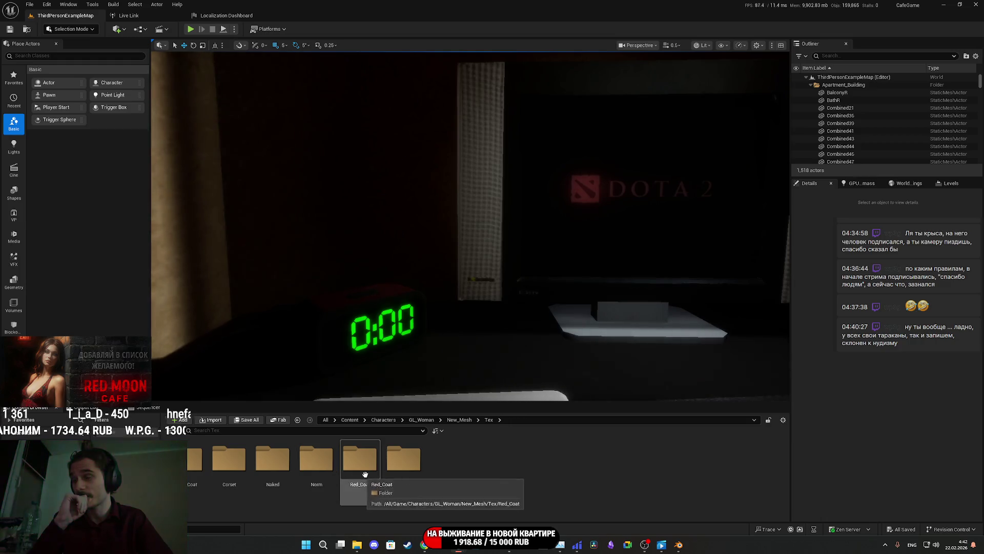
click(678, 545)
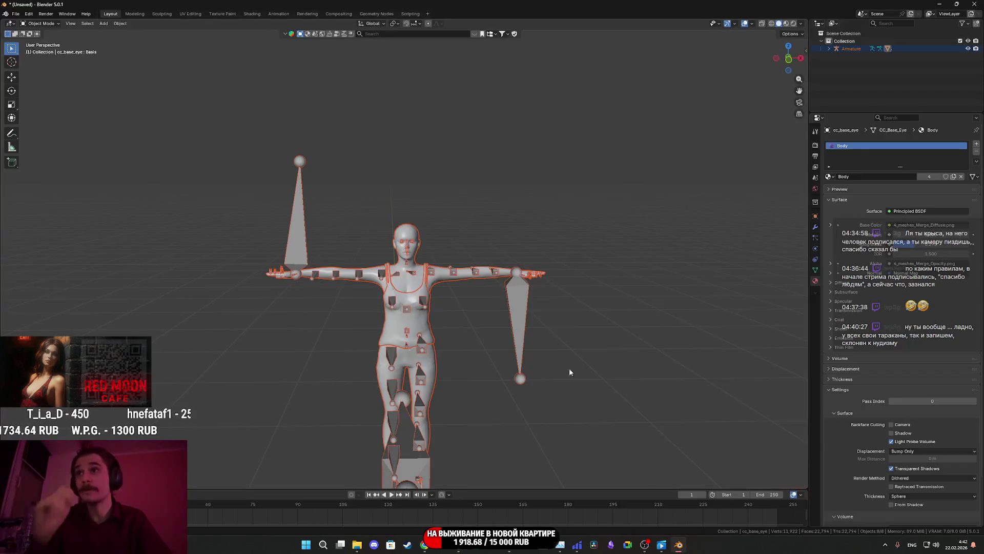
Start a new General file without saving the character scene and delete the default cube, camera and light
scroll(506, 350, down, 3)
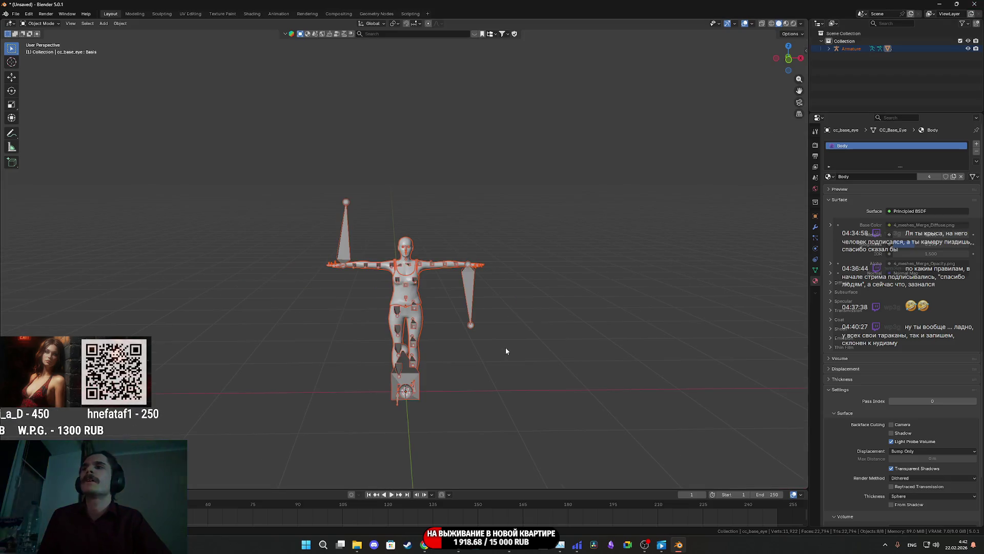
scroll(506, 351, up, 2)
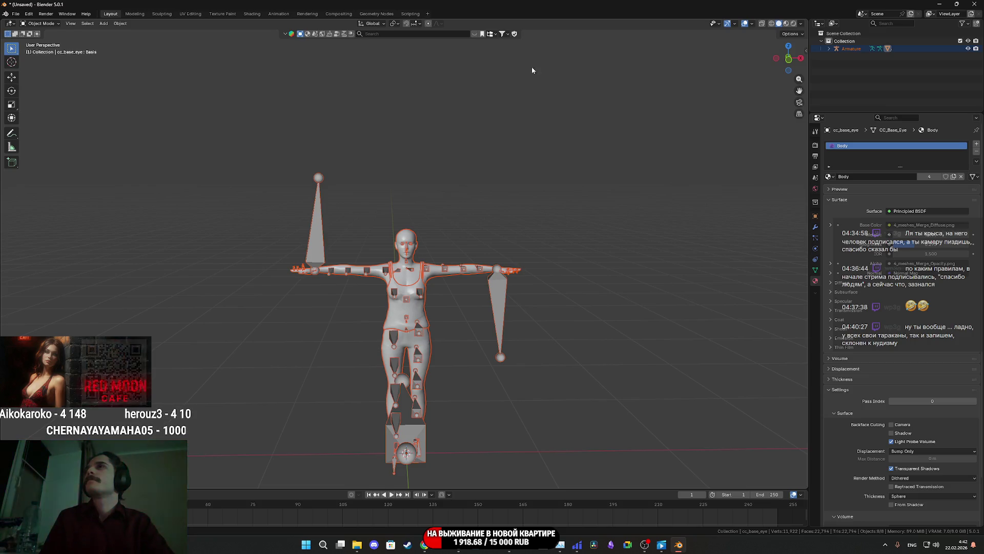
click(15, 13)
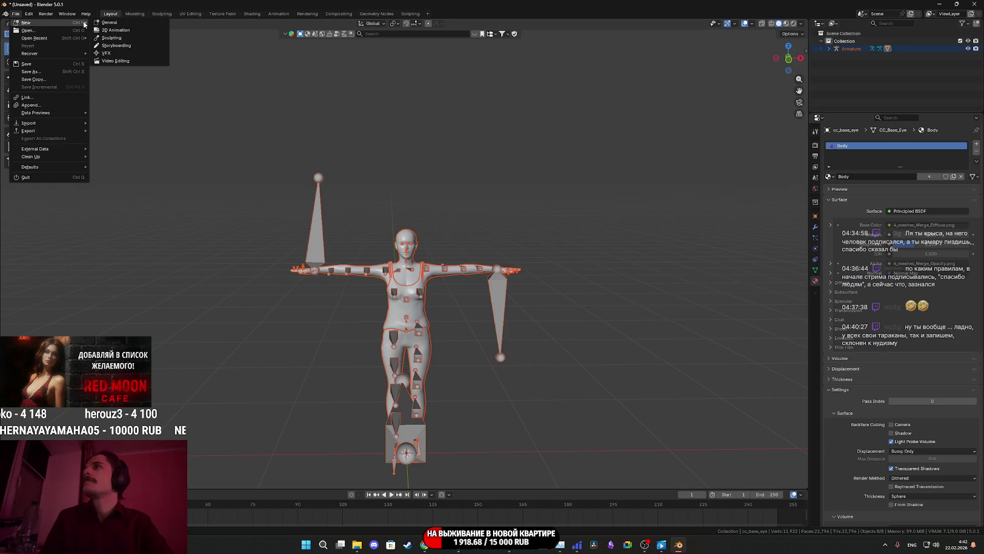
click(109, 23)
click(500, 283)
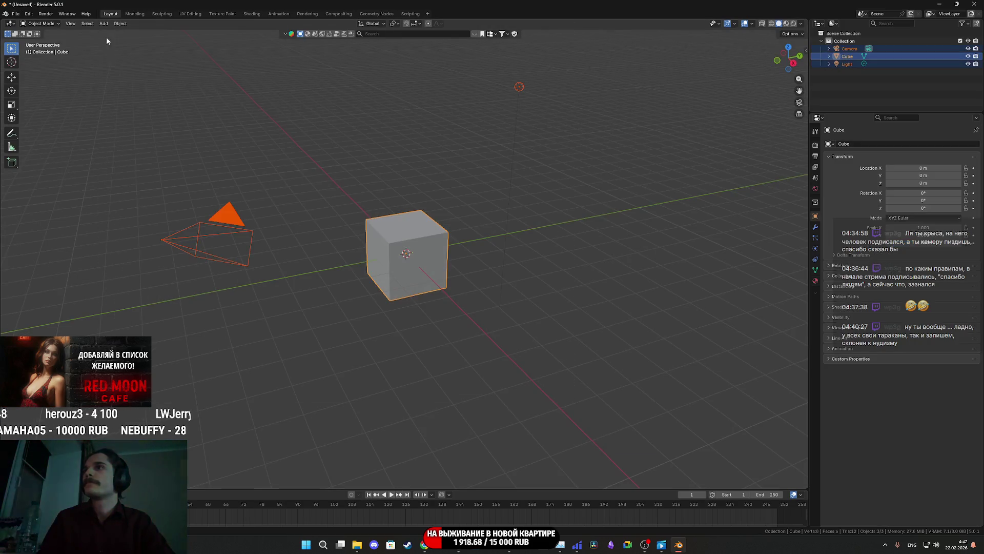
key(Delete)
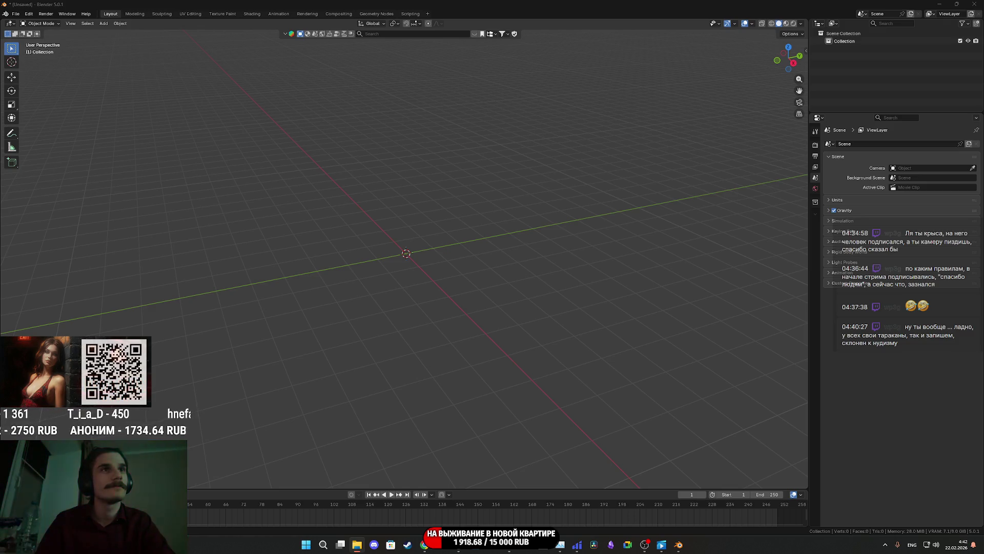
Import Red_Shirt.fbx into the empty scene
drag(544, 294, 444, 295)
click(433, 437)
scroll(445, 246, up, 8)
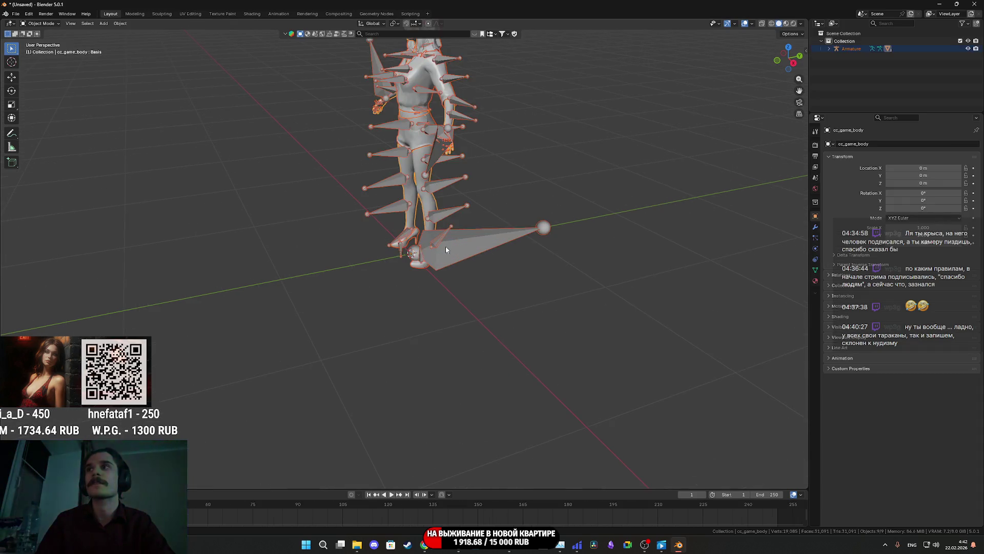
scroll(527, 303, down, 2)
scroll(509, 273, up, 2)
scroll(509, 273, down, 4)
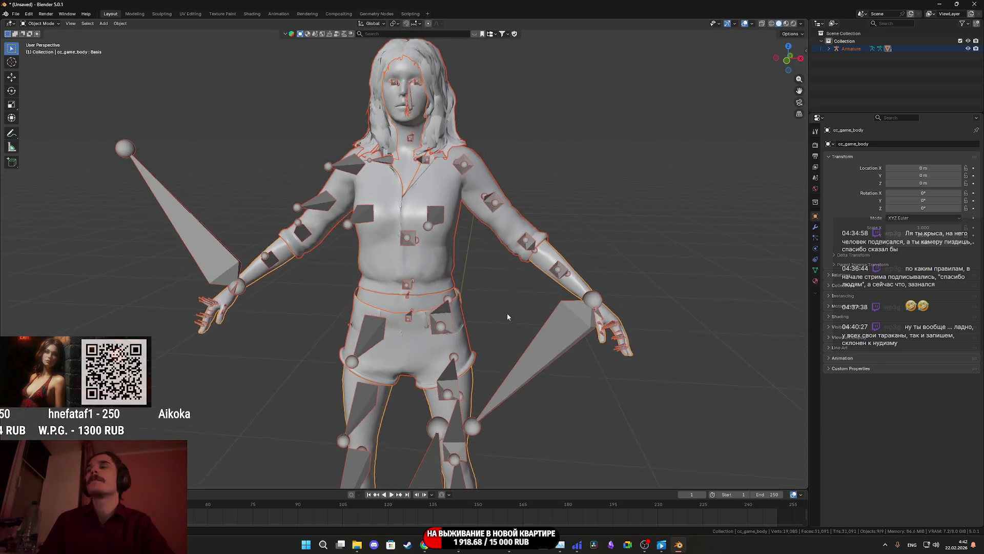
Delete the hair, rename the body's 4_meshes_Merge material to Body, and select all objects
click(449, 142)
key(Delete)
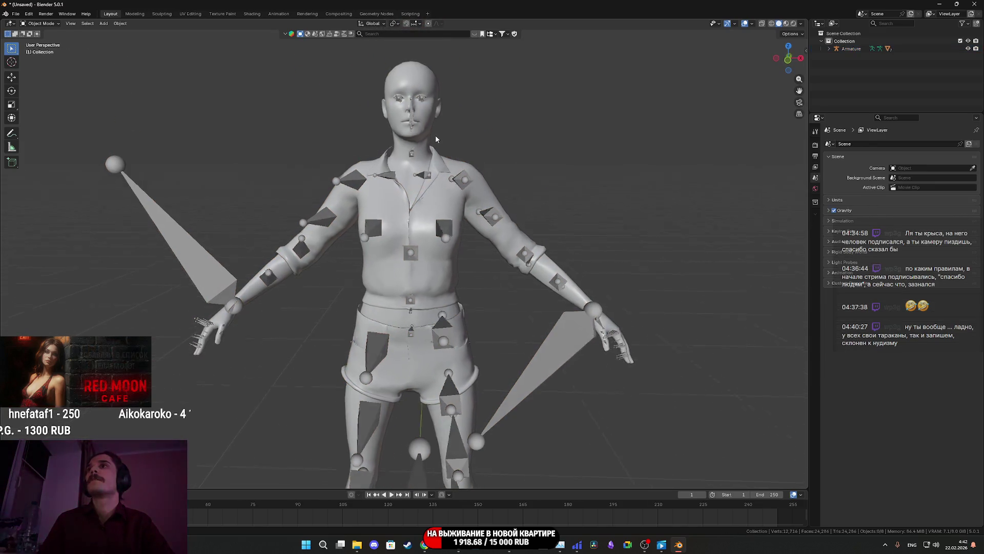
click(415, 216)
click(815, 282)
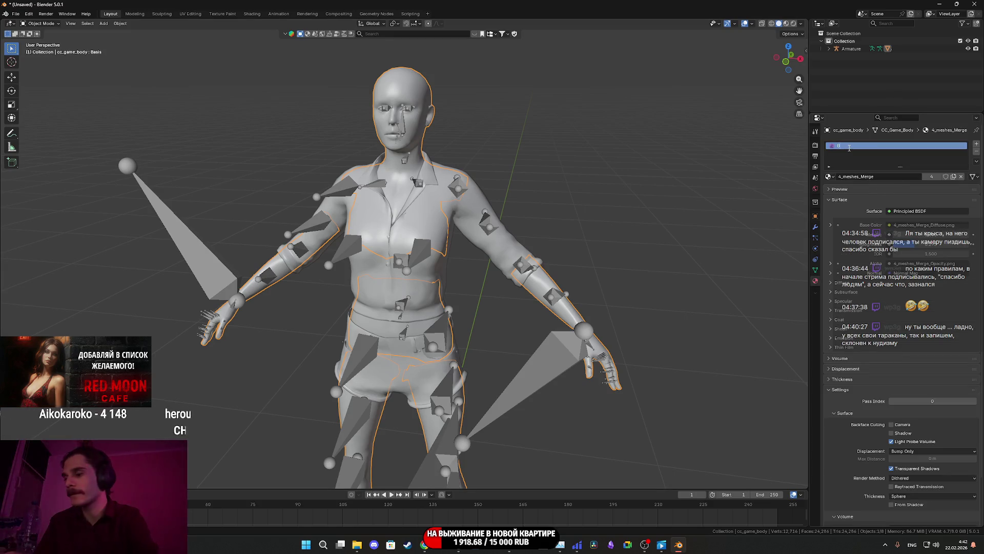
key(Return)
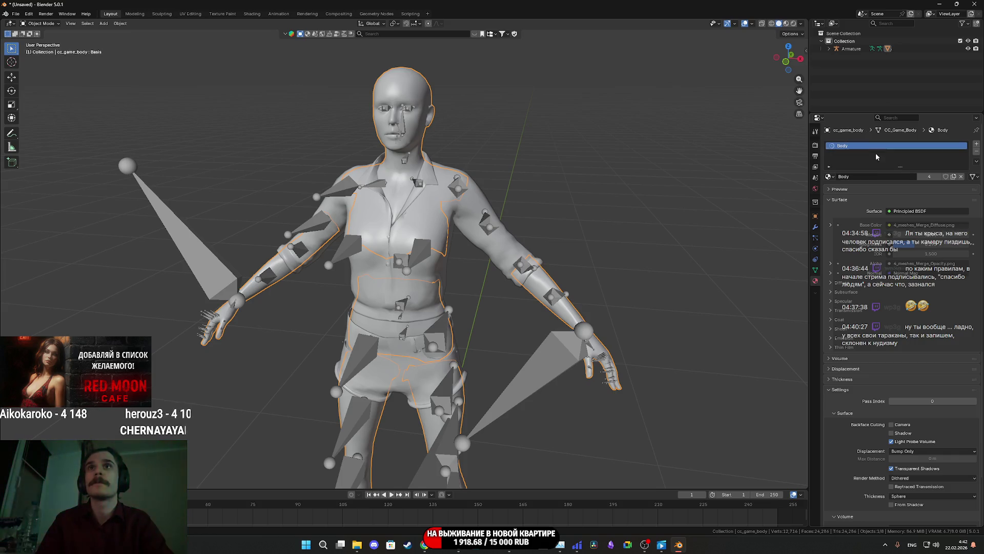
key(a)
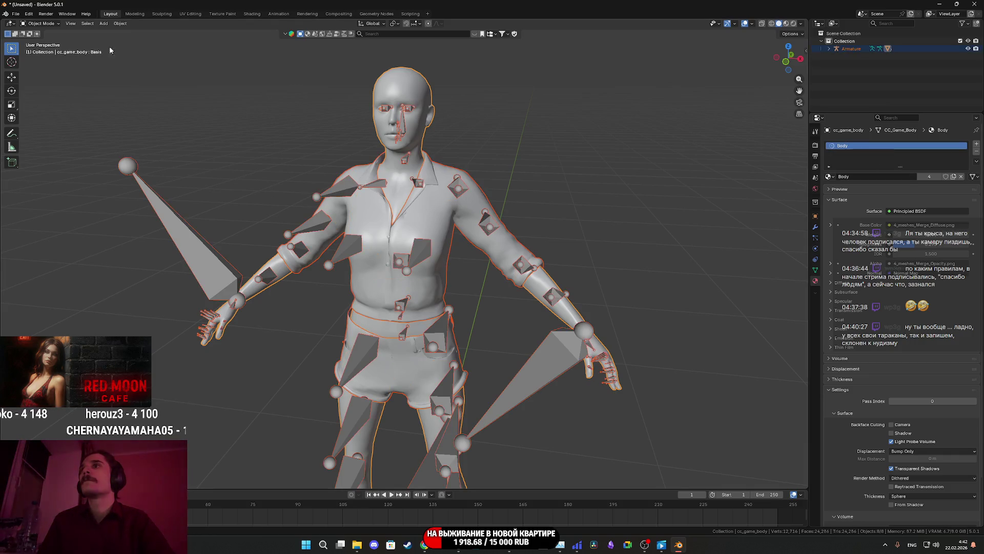
click(16, 15)
Export the Mesh and Armature objects as an FBX with a numeric file name into Downloads
mouse_move(46, 131)
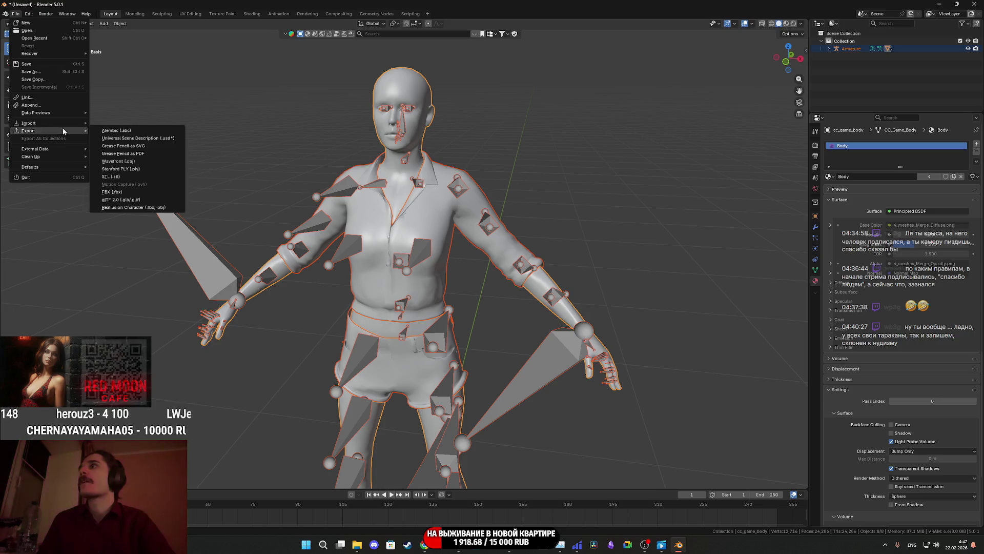
click(130, 192)
click(572, 321)
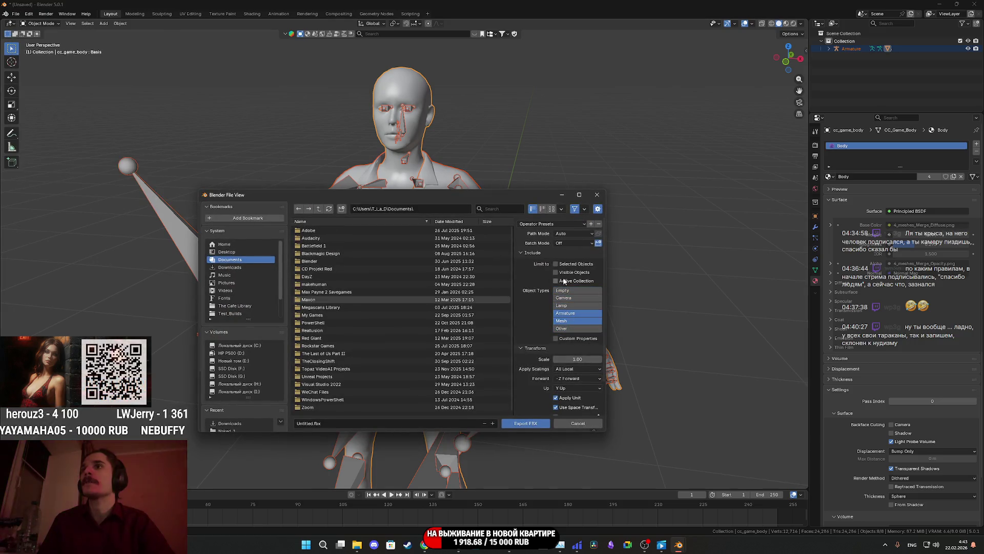
scroll(550, 329, down, 3)
click(530, 401)
scroll(531, 403, down, 3)
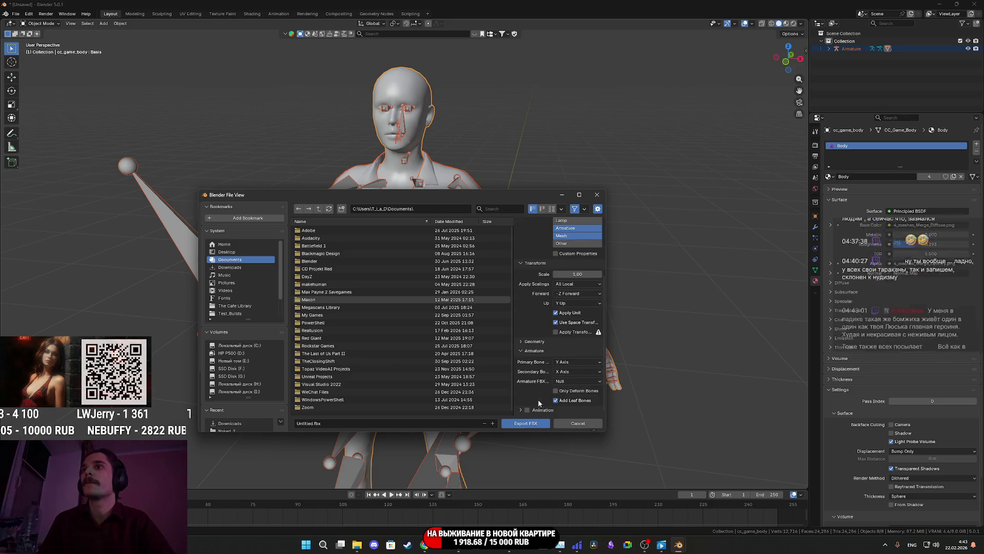
click(228, 424)
click(349, 423)
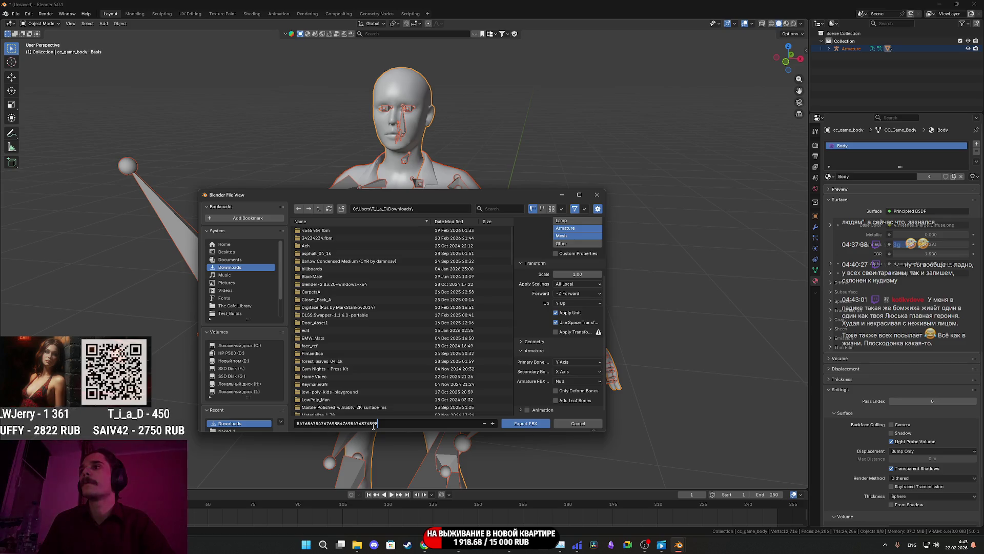
click(527, 425)
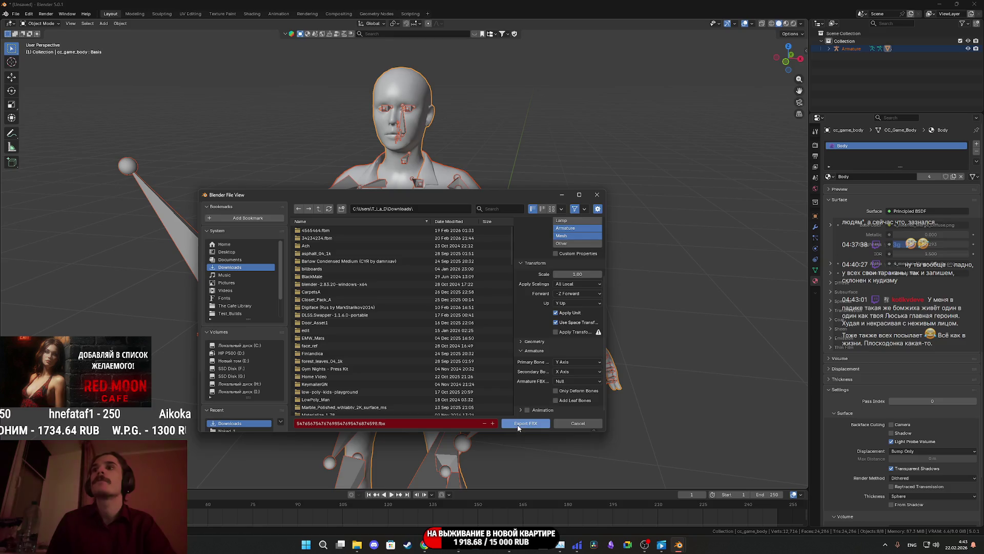
click(518, 425)
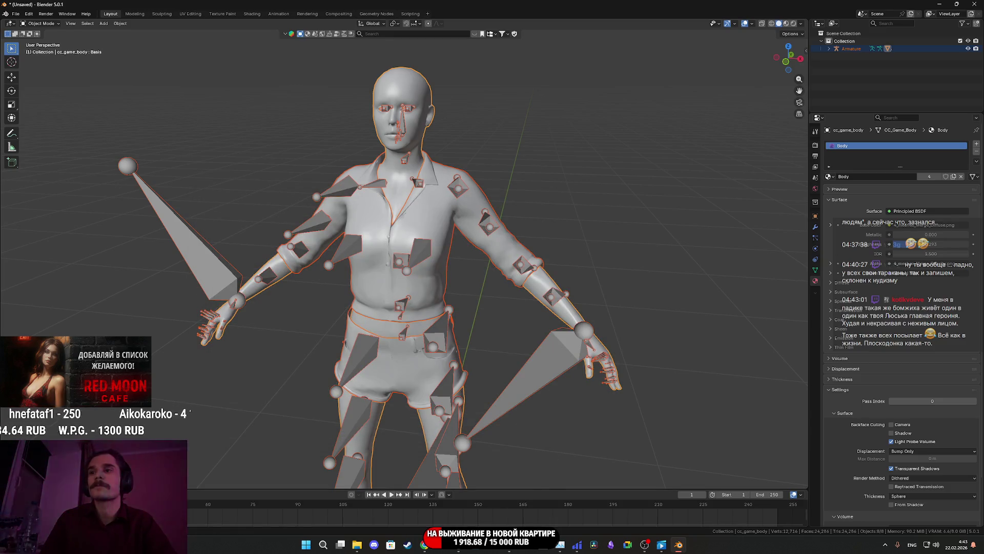
In Substance 3D Painter, close the export results and load the exported FBX as the project mesh
click(511, 546)
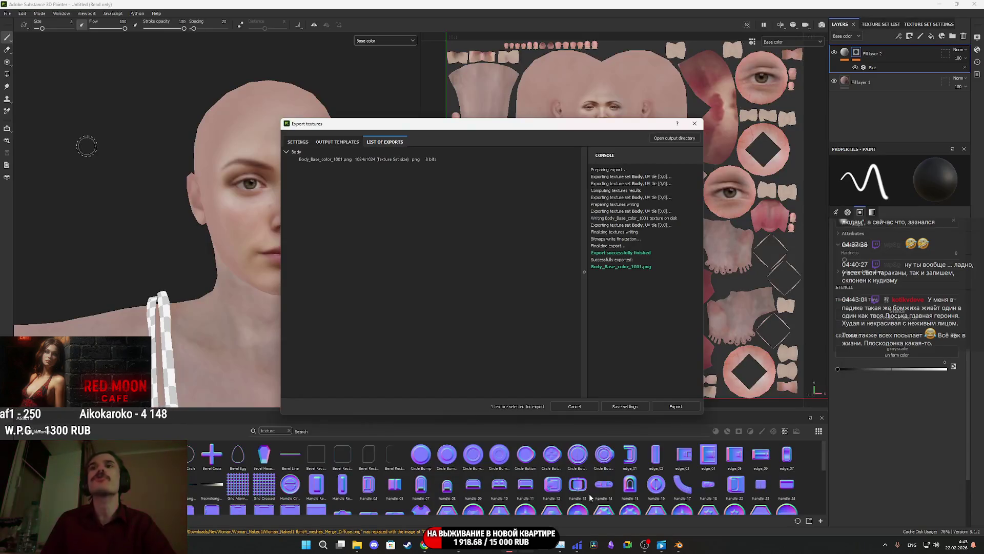
click(695, 123)
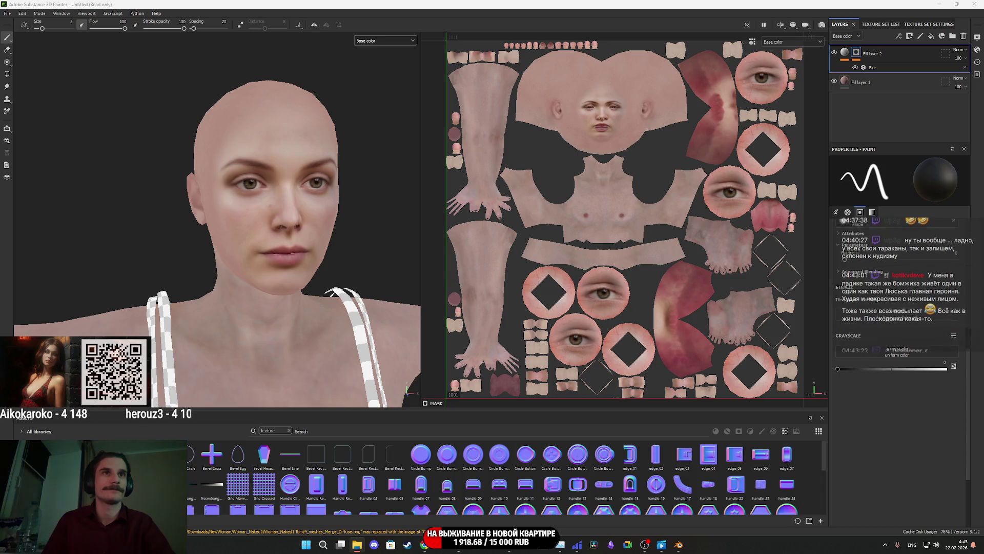
drag(983, 389, 749, 408)
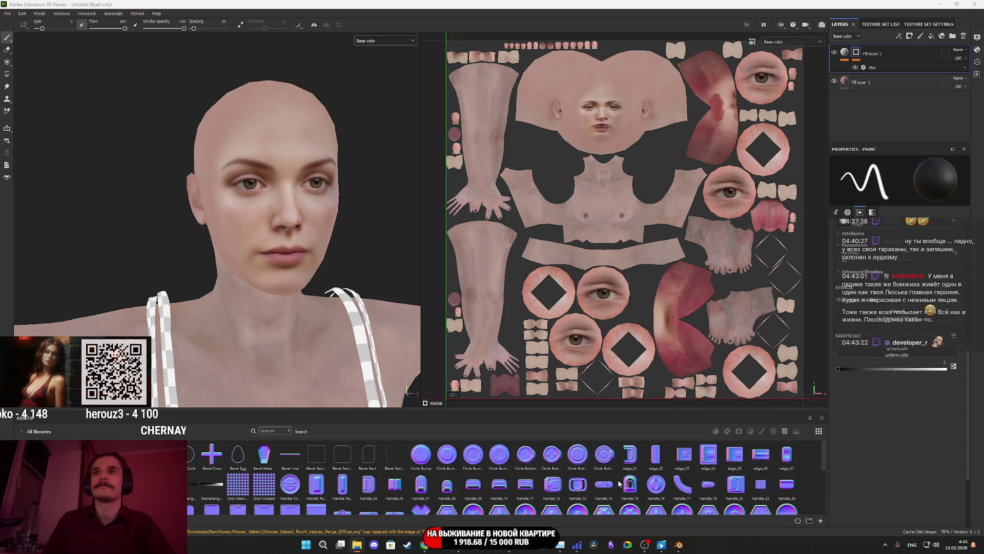
click(523, 338)
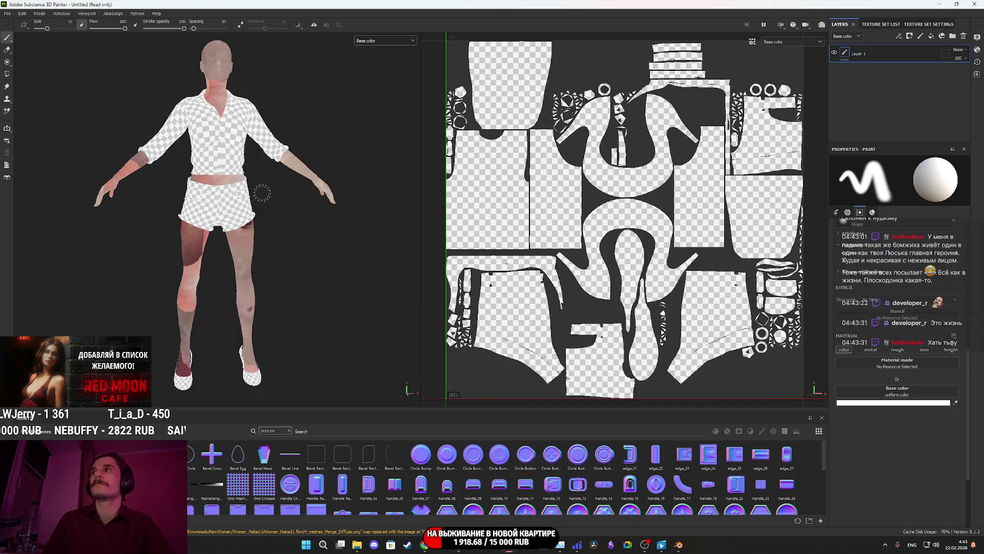
Switch to the Body texture set and return to the layer stack
drag(218, 148, 221, 291)
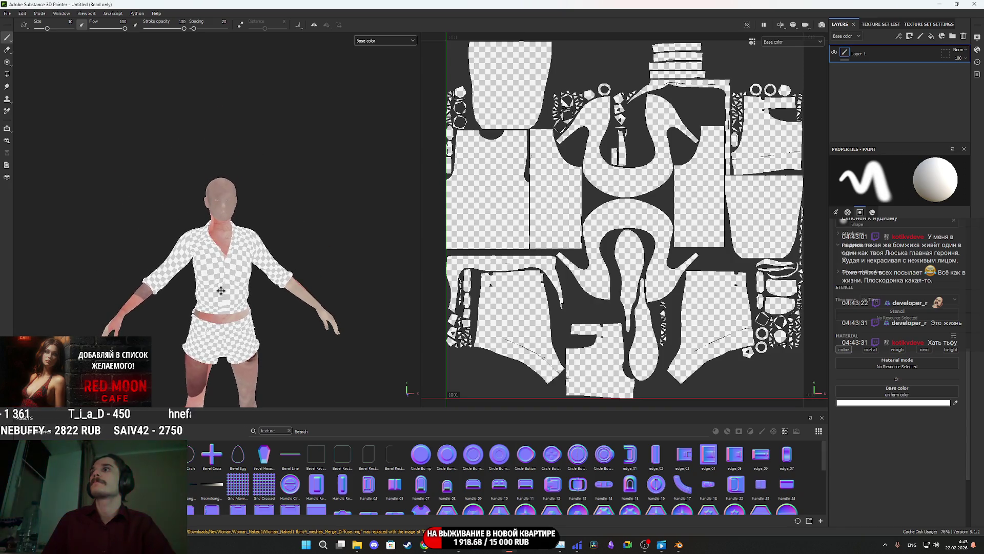
click(881, 24)
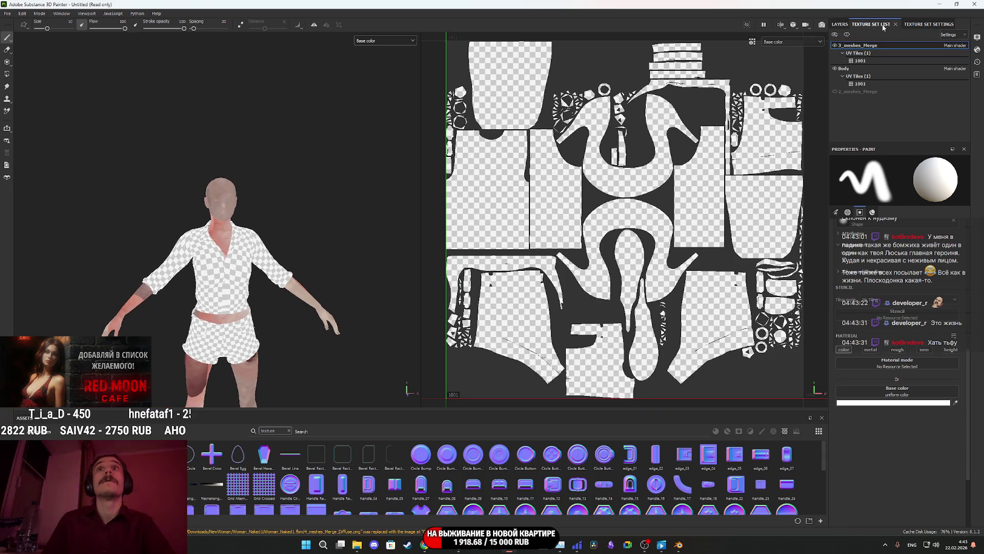
click(849, 69)
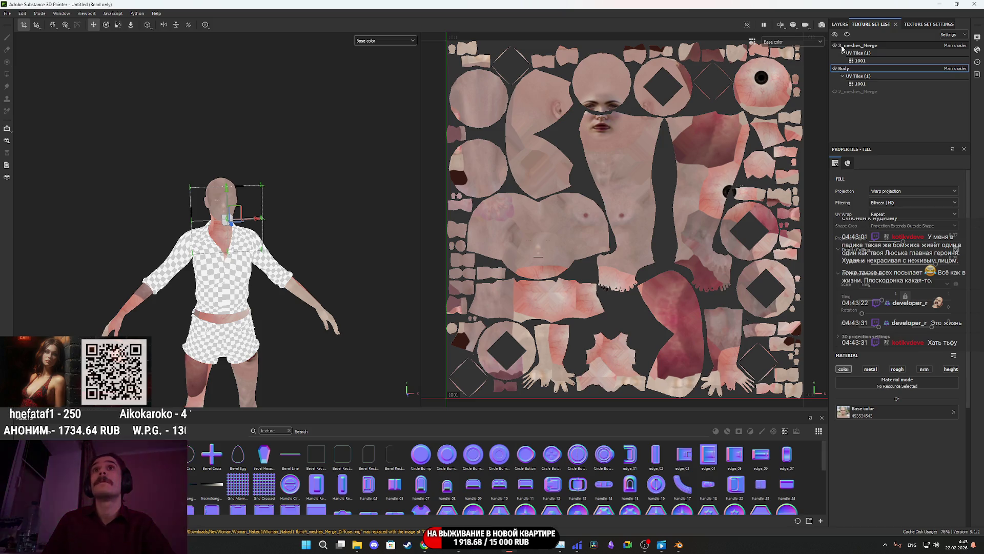
click(839, 24)
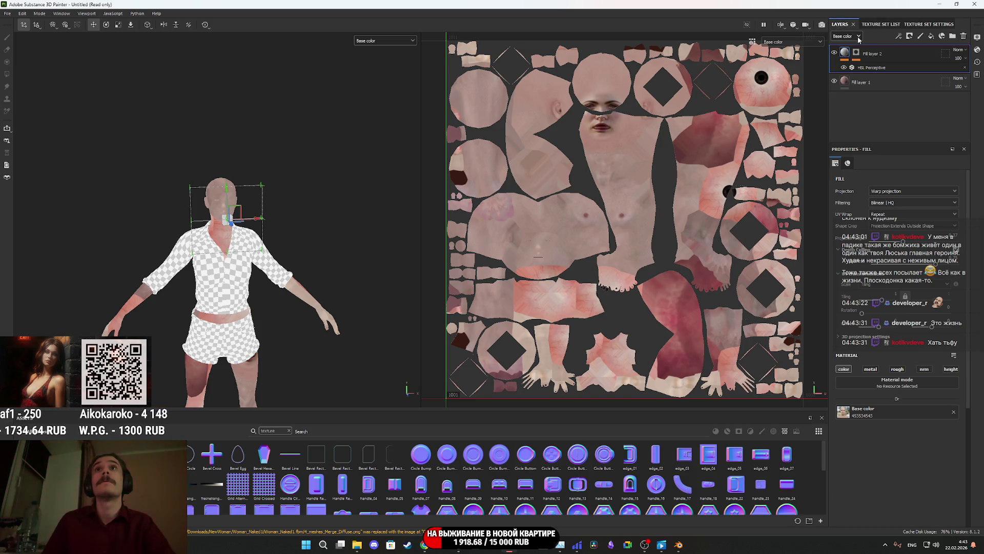
Move the fill layer's face projection up, left and back down until the skin aligns with the face
scroll(246, 241, up, 3)
mouse_move(246, 241)
mouse_down()
mouse_move(378, 236)
mouse_move(329, 246)
mouse_move(280, 238)
mouse_move(334, 244)
mouse_move(281, 310)
mouse_up()
scroll(280, 238, up, 3)
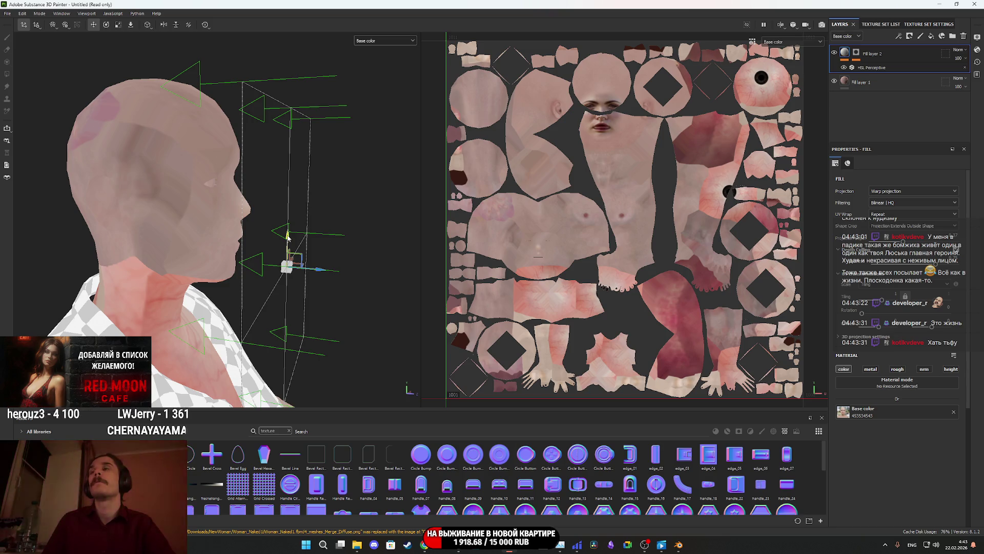
drag(288, 237, 268, 173)
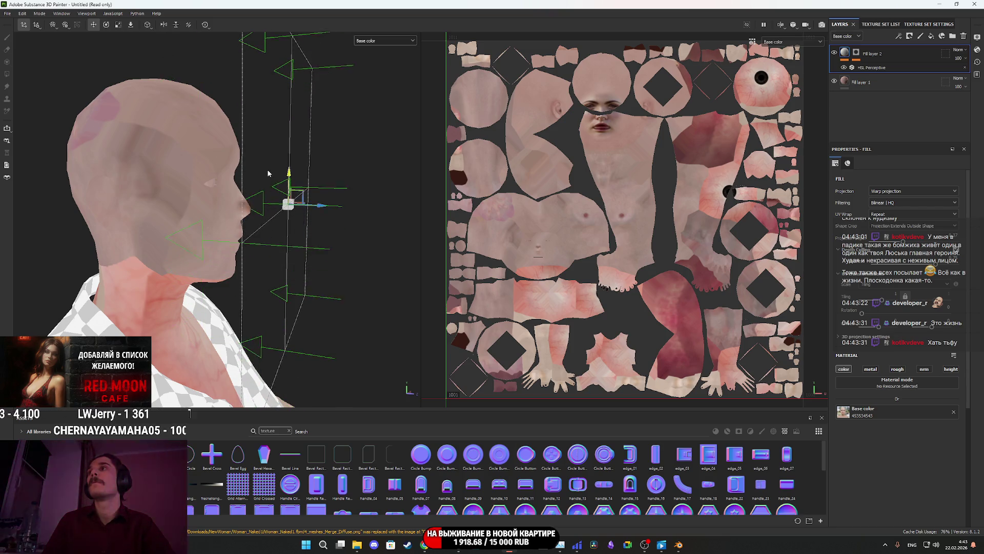
drag(317, 204, 287, 207)
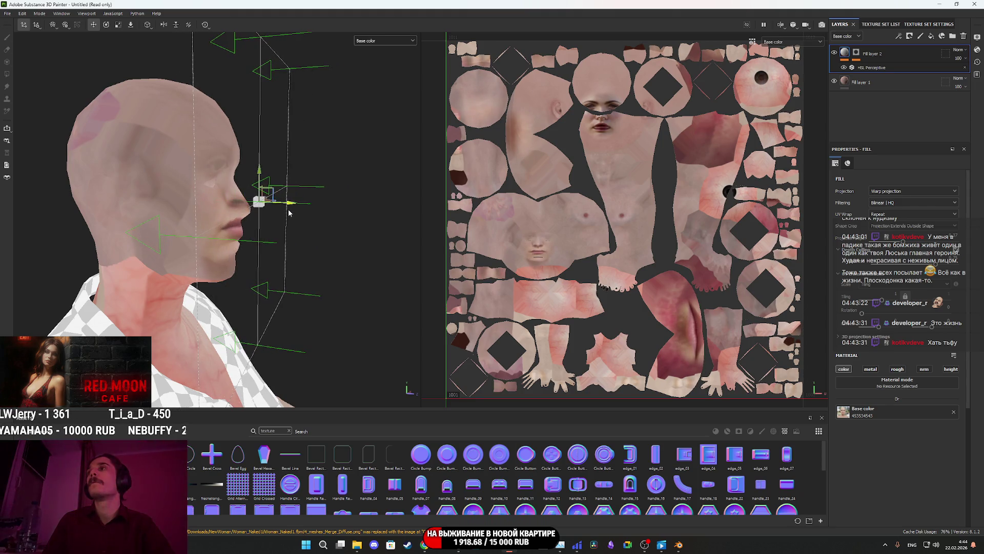
scroll(331, 234, up, 2)
mouse_move(331, 234)
mouse_down()
mouse_move(177, 240)
mouse_move(377, 265)
mouse_up()
drag(314, 181, 318, 195)
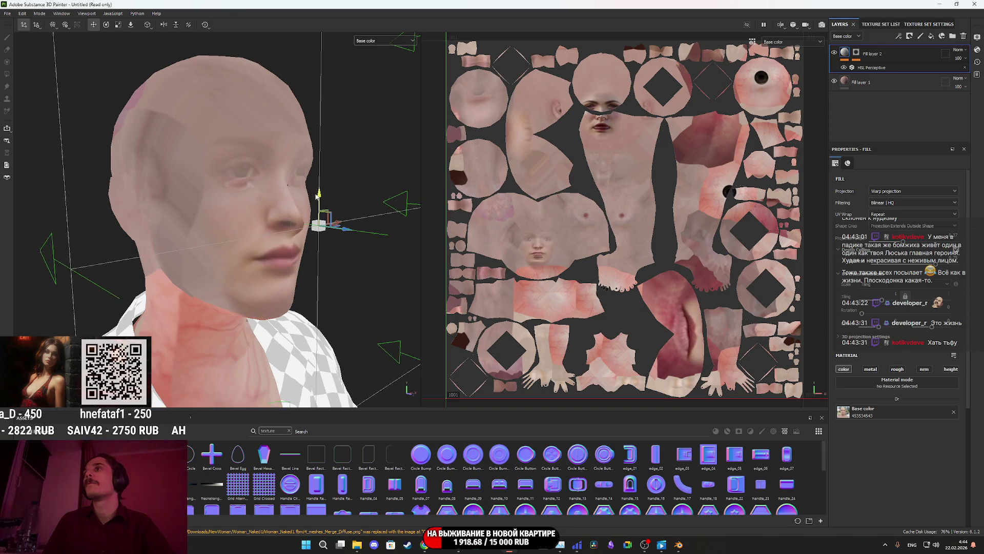
click(856, 52)
click(383, 40)
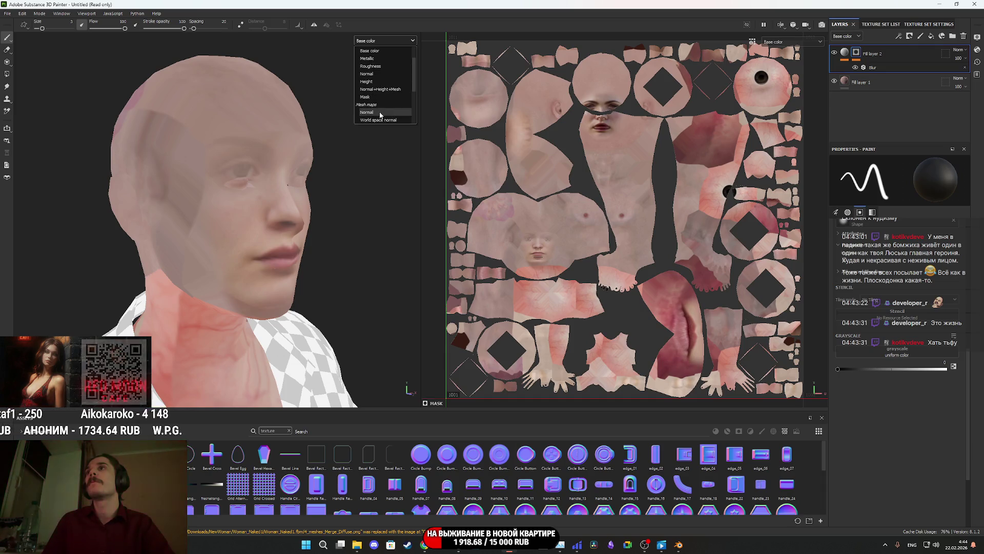
View the Mask channel, then clear and fully remove Fill layer 2's mask to reveal the projected face
scroll(386, 87, down, 2)
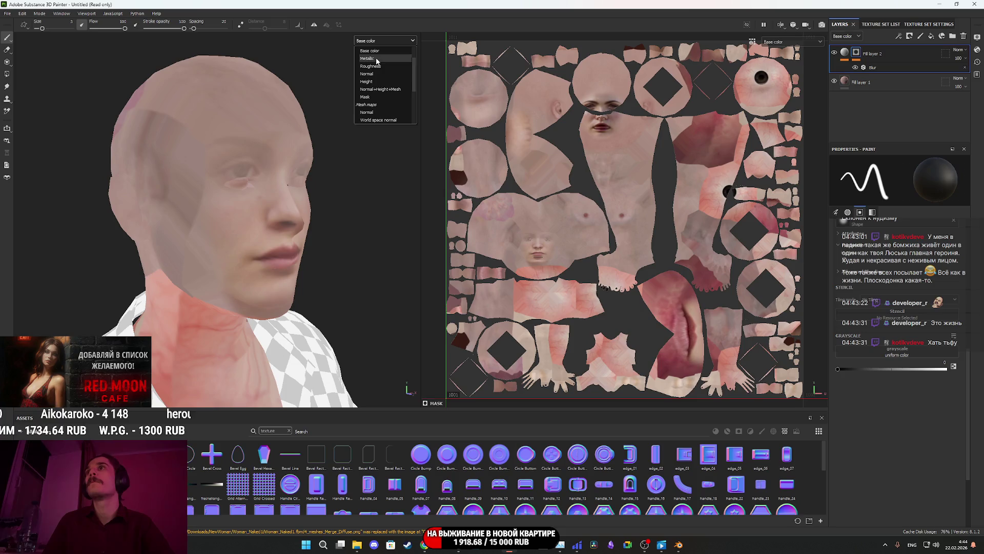
click(366, 74)
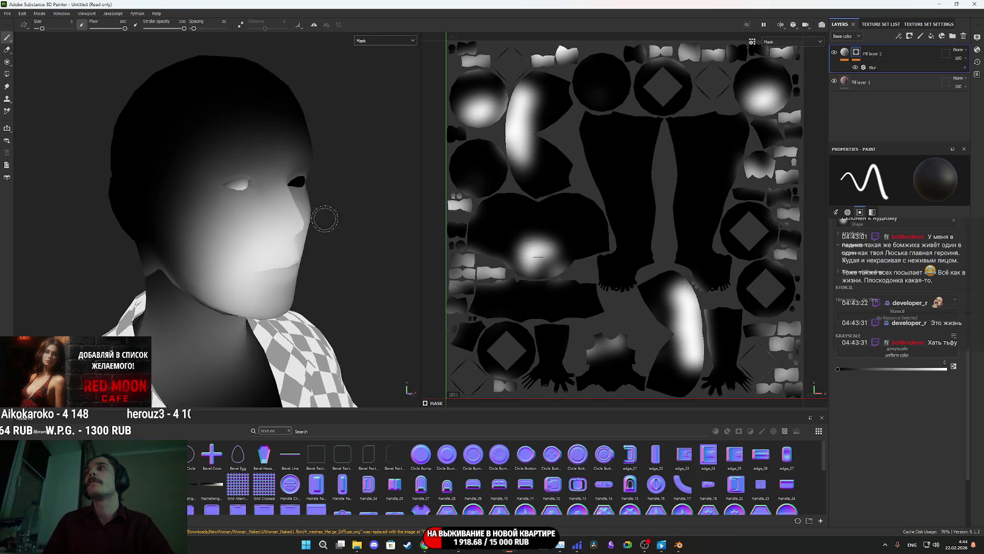
right_click(859, 51)
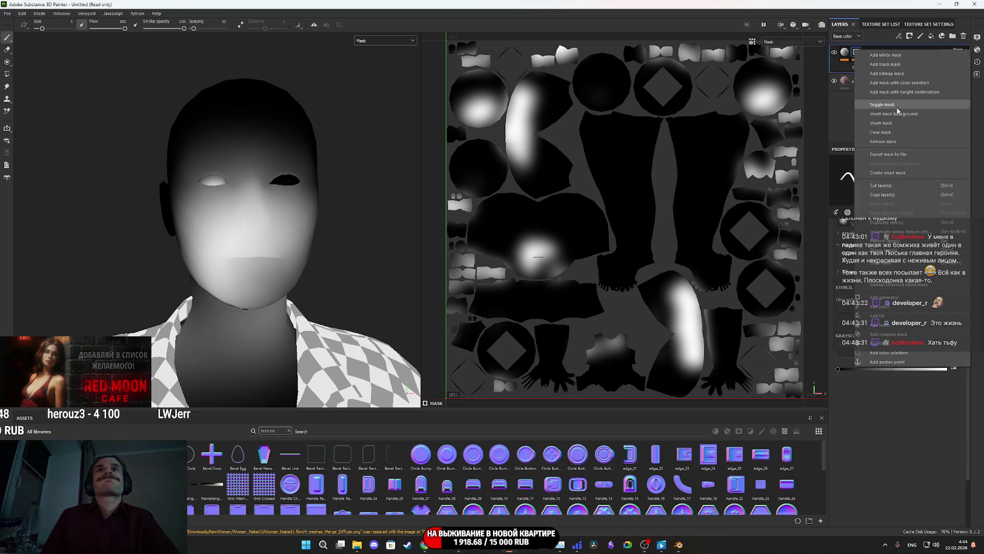
click(894, 132)
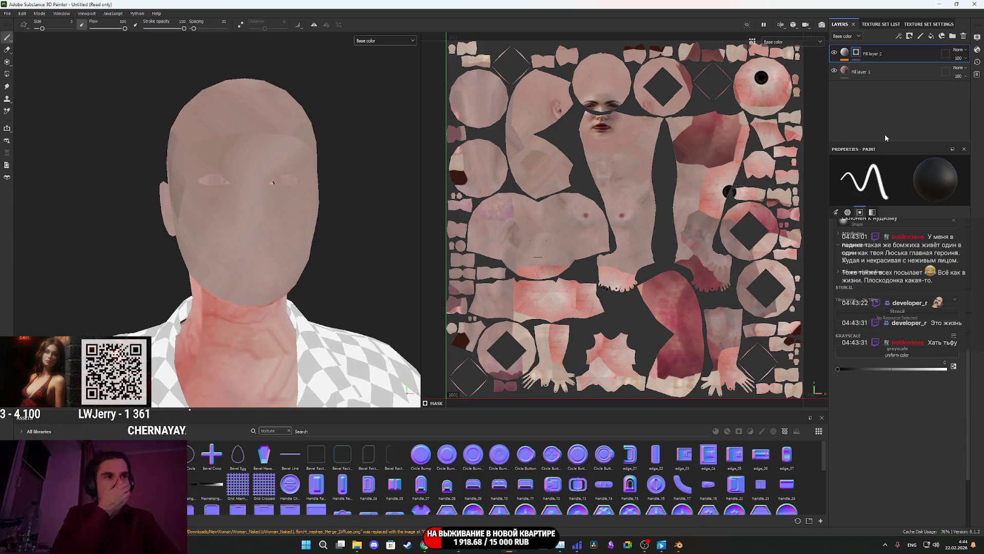
right_click(857, 53)
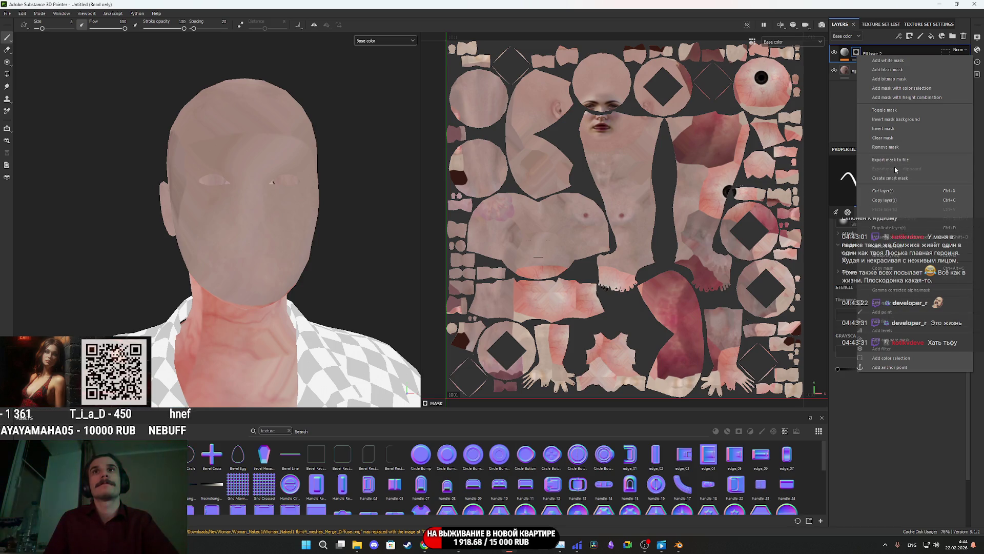
click(891, 147)
drag(275, 208, 295, 216)
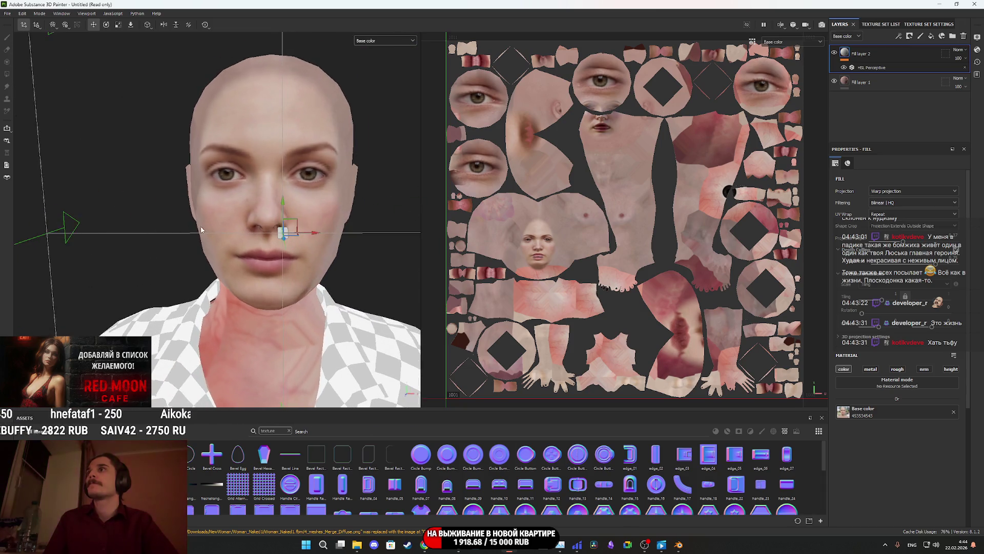
scroll(354, 210, up, 4)
drag(366, 199, 375, 204)
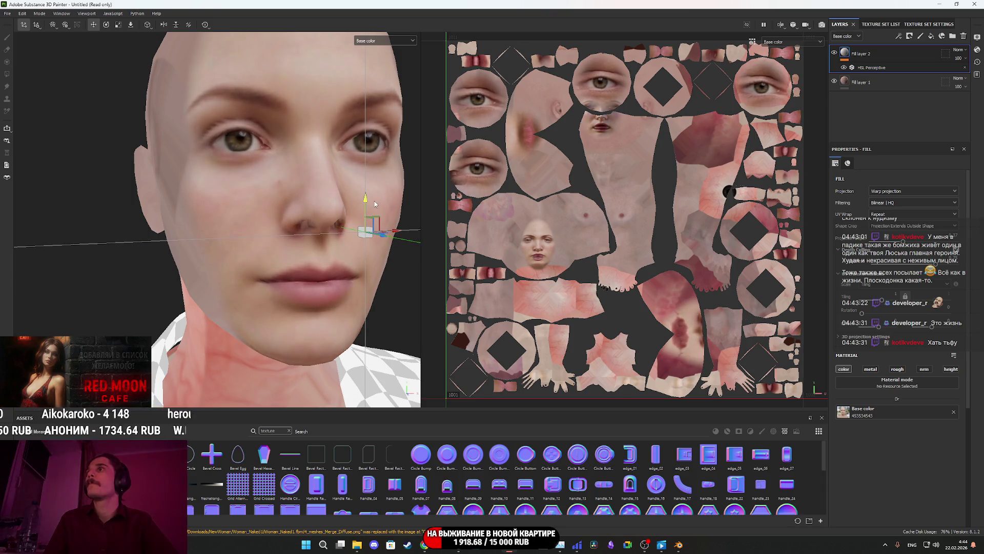
scroll(374, 211, up, 1)
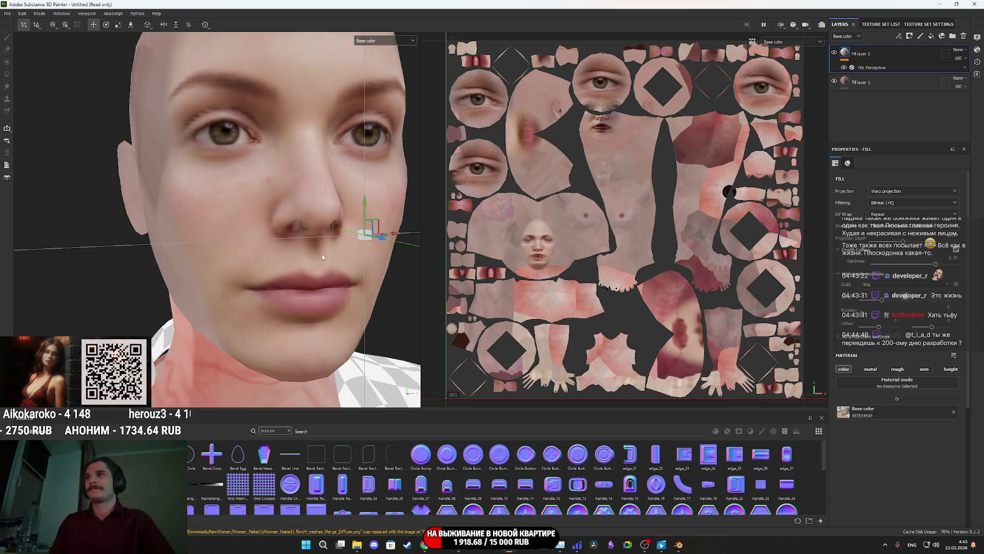
scroll(322, 257, up, 5)
mouse_move(322, 257)
mouse_down()
mouse_move(231, 213)
mouse_move(320, 242)
mouse_move(287, 256)
mouse_move(334, 278)
mouse_move(376, 265)
mouse_move(328, 248)
mouse_move(336, 255)
mouse_move(154, 254)
mouse_move(139, 263)
mouse_move(147, 241)
mouse_move(156, 263)
mouse_move(229, 251)
mouse_move(148, 254)
mouse_move(211, 247)
mouse_move(331, 263)
mouse_move(300, 262)
mouse_move(343, 254)
mouse_move(302, 239)
mouse_move(335, 253)
mouse_move(174, 266)
mouse_move(325, 242)
mouse_move(281, 216)
mouse_move(262, 237)
mouse_move(292, 244)
mouse_move(254, 265)
mouse_up()
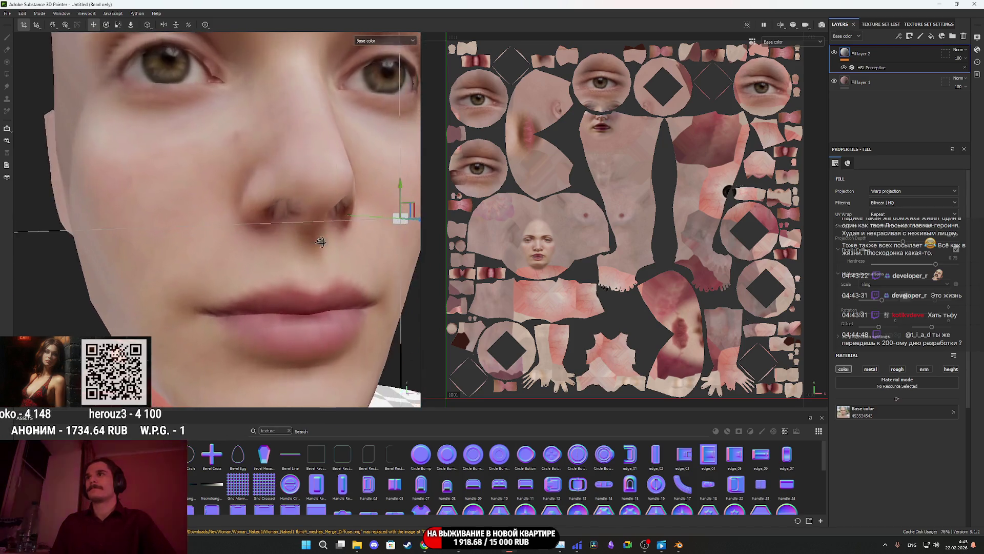
scroll(320, 242, down, 5)
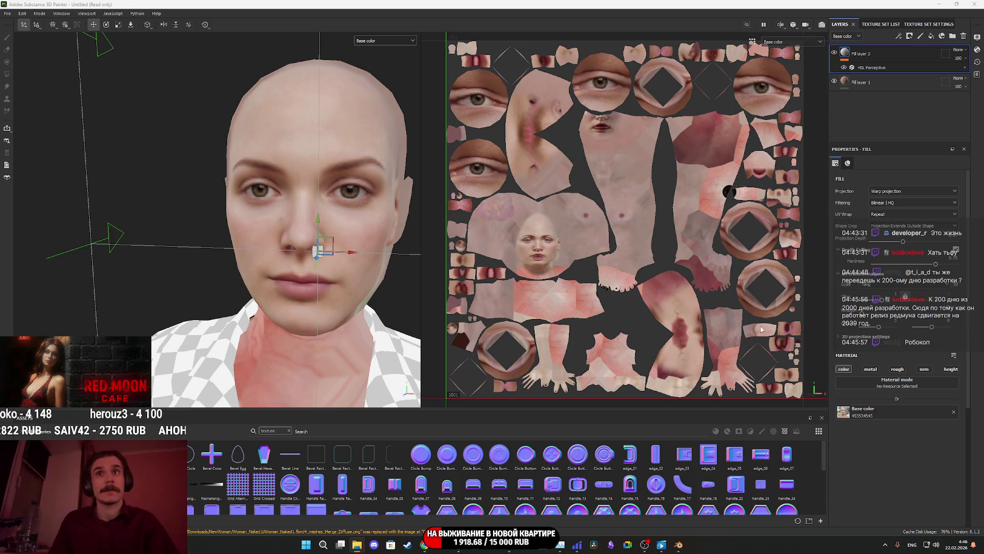
mouse_move(357, 545)
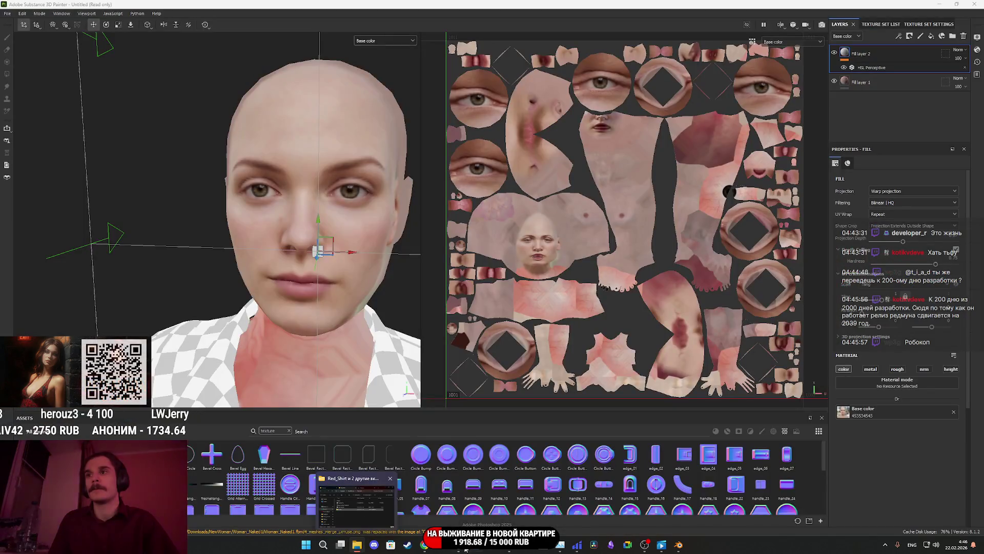
In Unreal, close the Body_NoV material editor and open the Red_Shirt texture folder
mouse_move(460, 550)
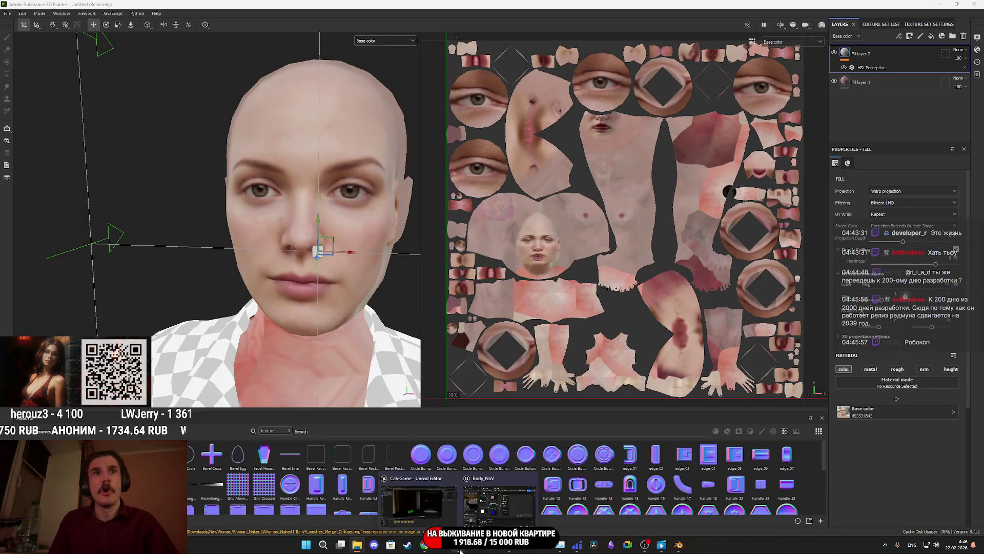
click(484, 522)
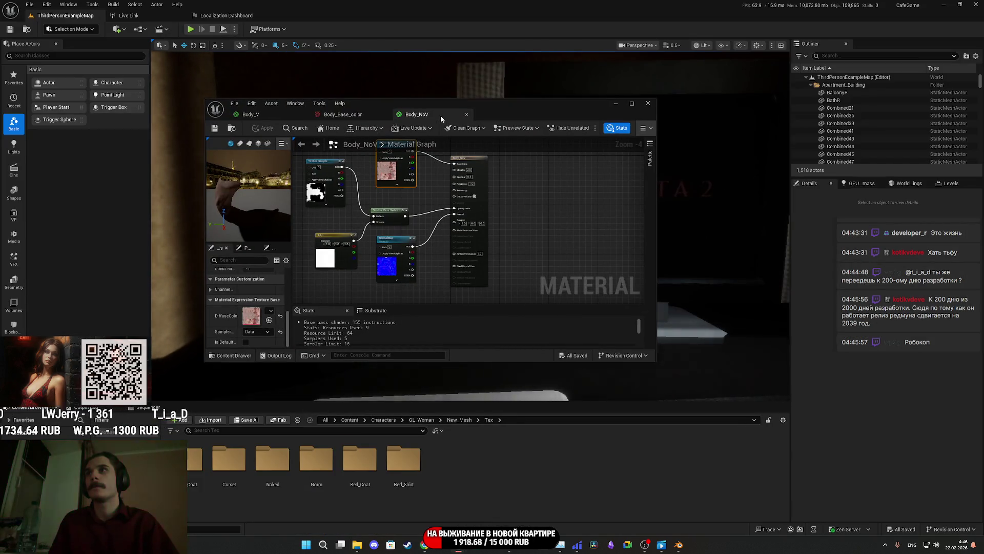
click(648, 103)
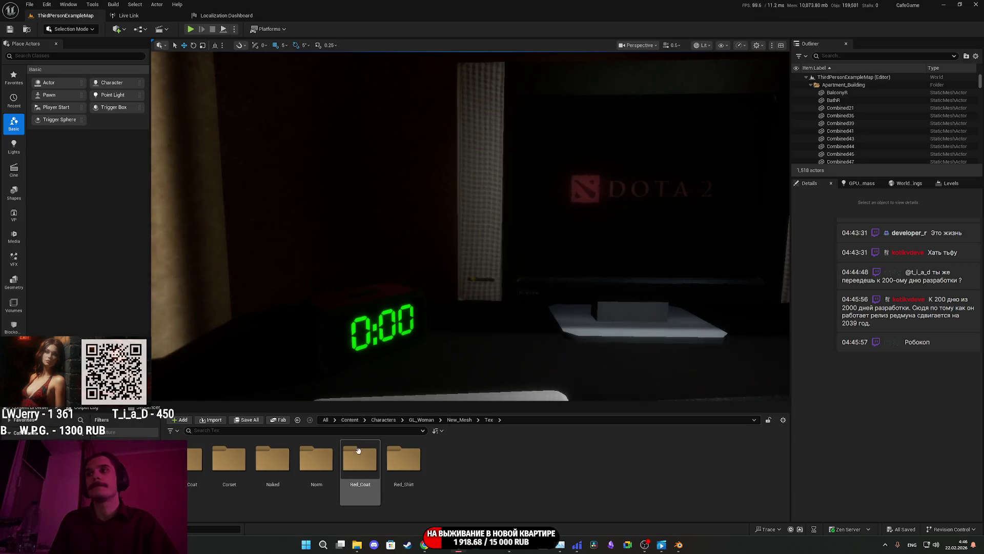
double_click(405, 463)
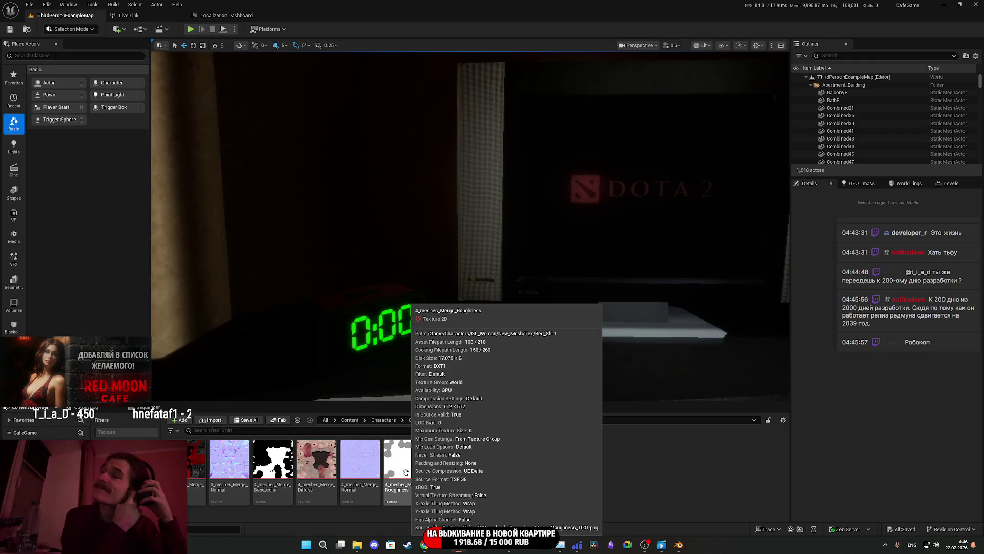
Export 4_meshes_Merge_Diffuse as a PNG via Asset Actions > Export, then return to Substance Painter
right_click(328, 464)
mouse_move(381, 221)
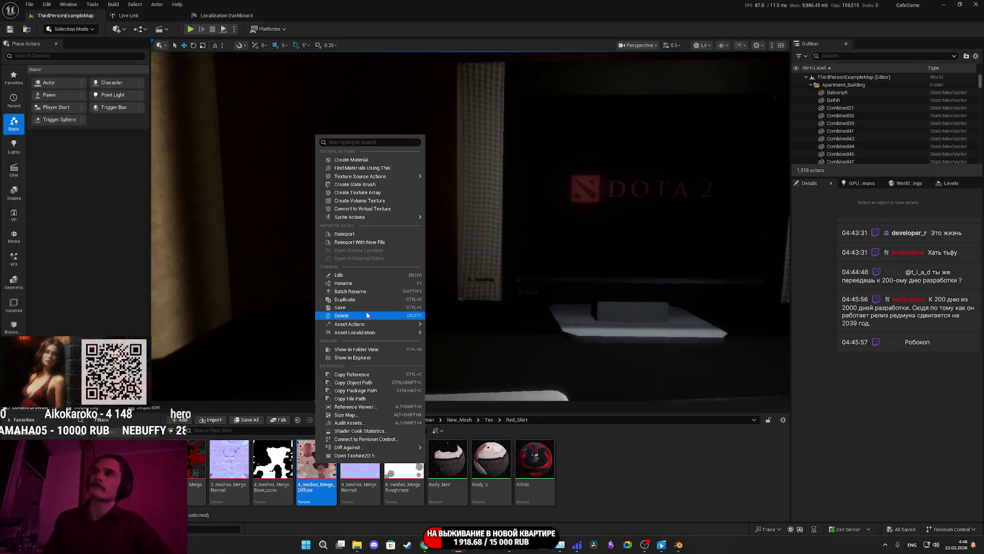
mouse_move(379, 324)
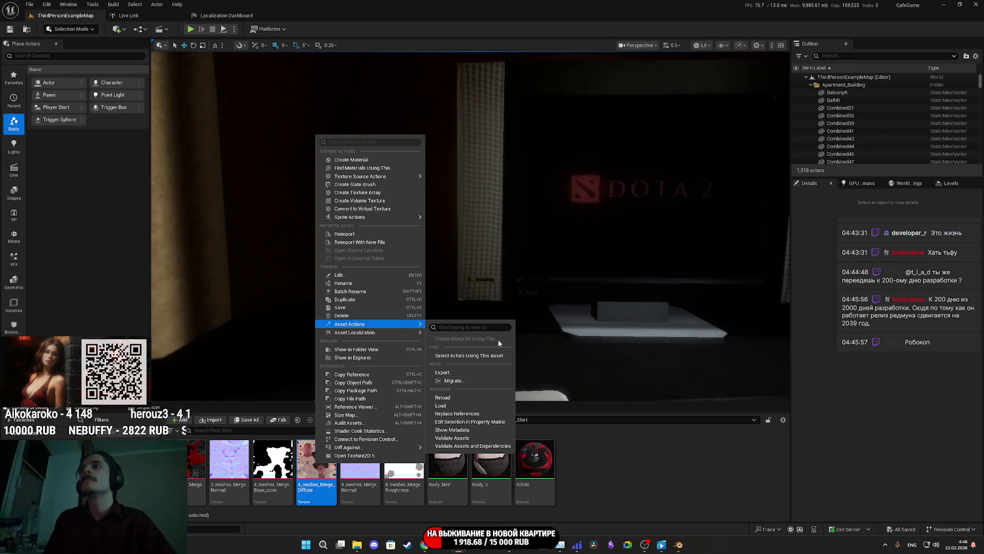
click(444, 372)
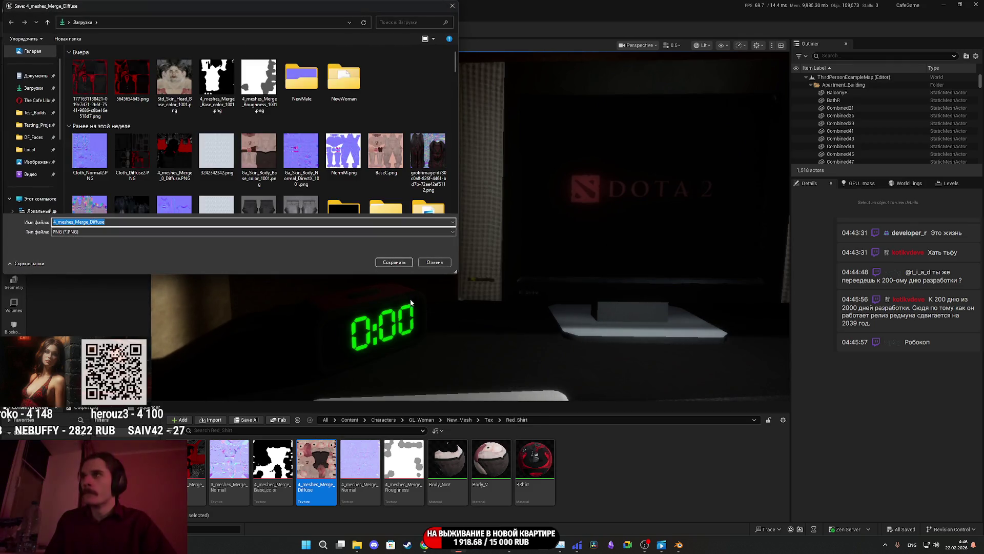
click(386, 263)
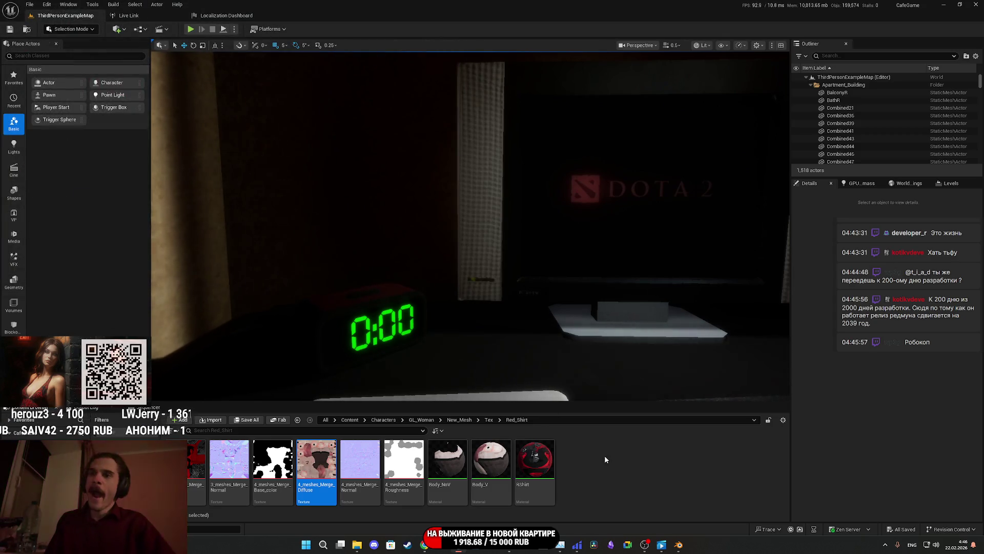
mouse_move(679, 547)
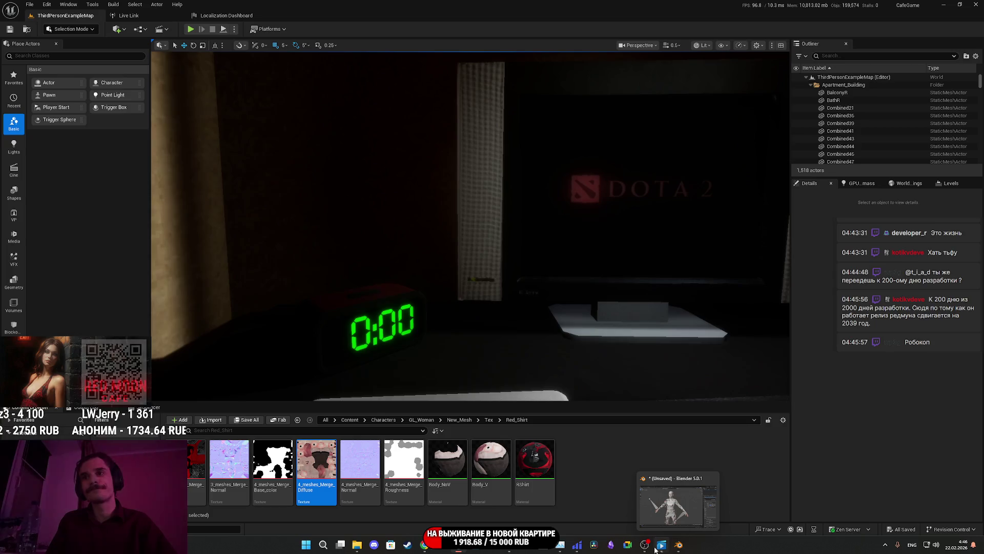
click(509, 547)
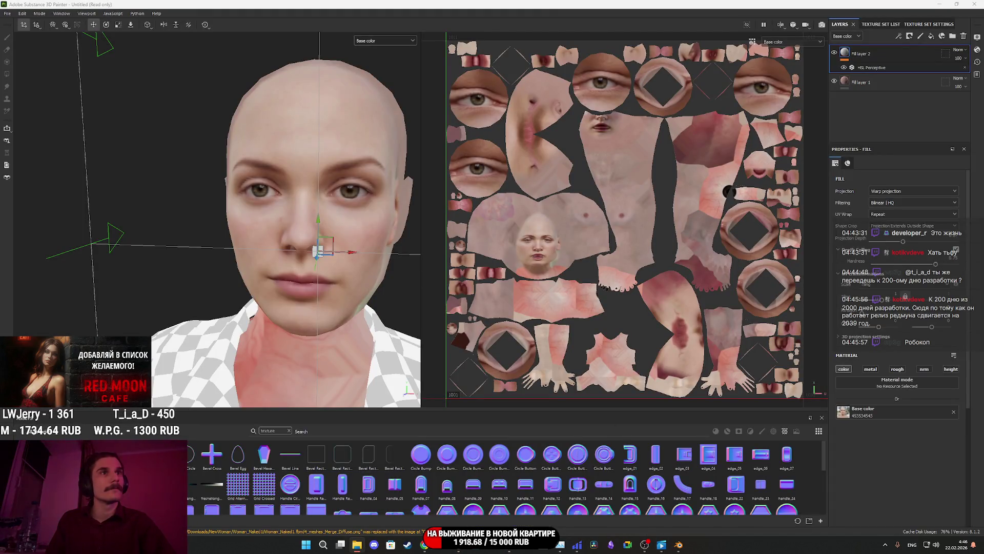
Import the exported diffuse PNG as a texture into the current session and apply it to Fill layer 1's Base color
mouse_move(639, 510)
mouse_down()
mouse_move(595, 474)
mouse_move(569, 474)
mouse_up()
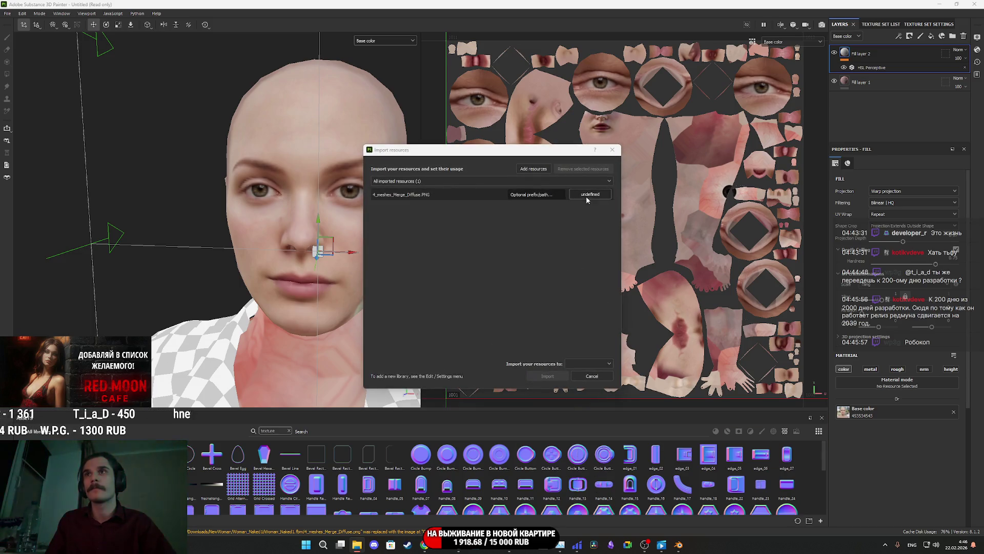
click(588, 195)
click(601, 224)
click(590, 364)
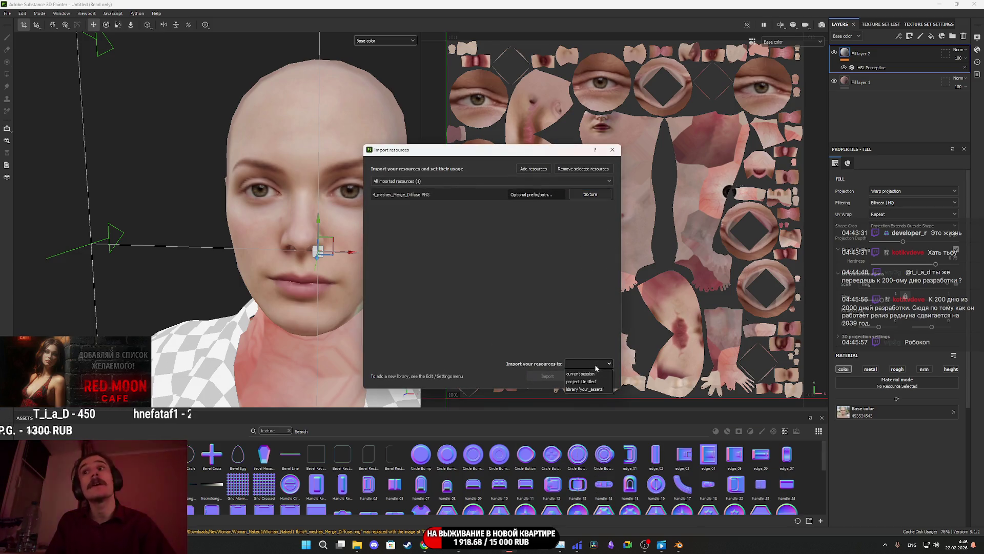
click(566, 378)
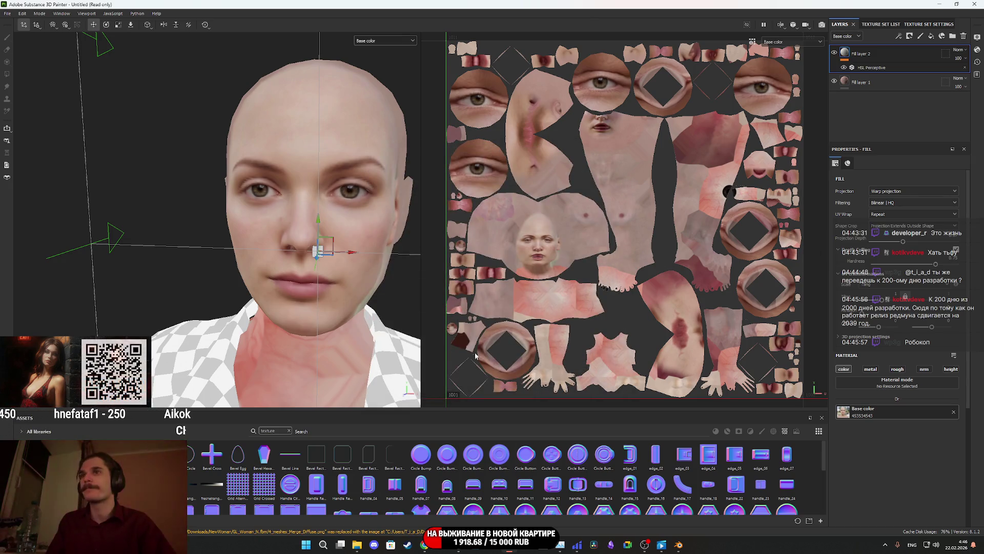
click(892, 83)
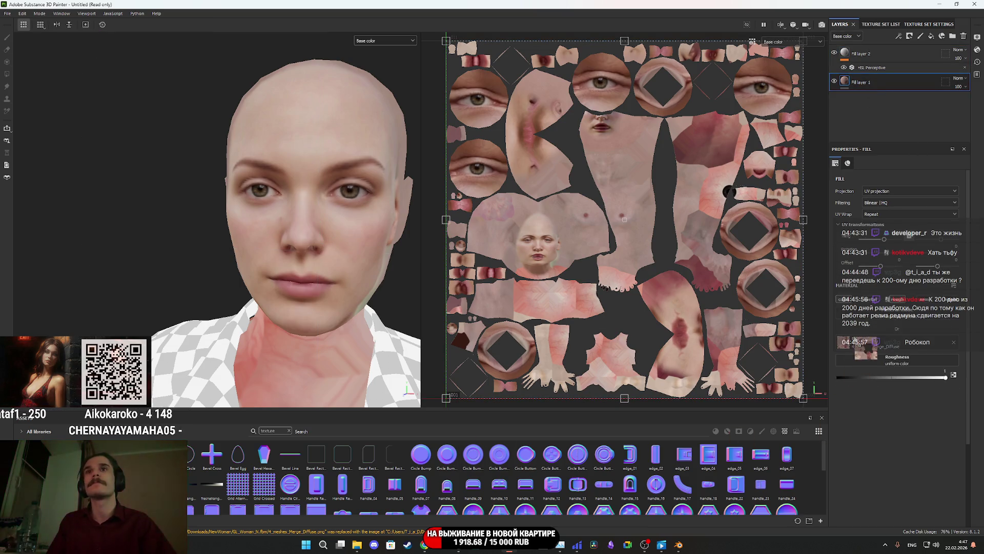
mouse_move(307, 303)
mouse_down()
mouse_move(256, 304)
mouse_move(229, 279)
mouse_move(297, 277)
mouse_up()
Add a black mask to Fill layer 2
right_click(845, 54)
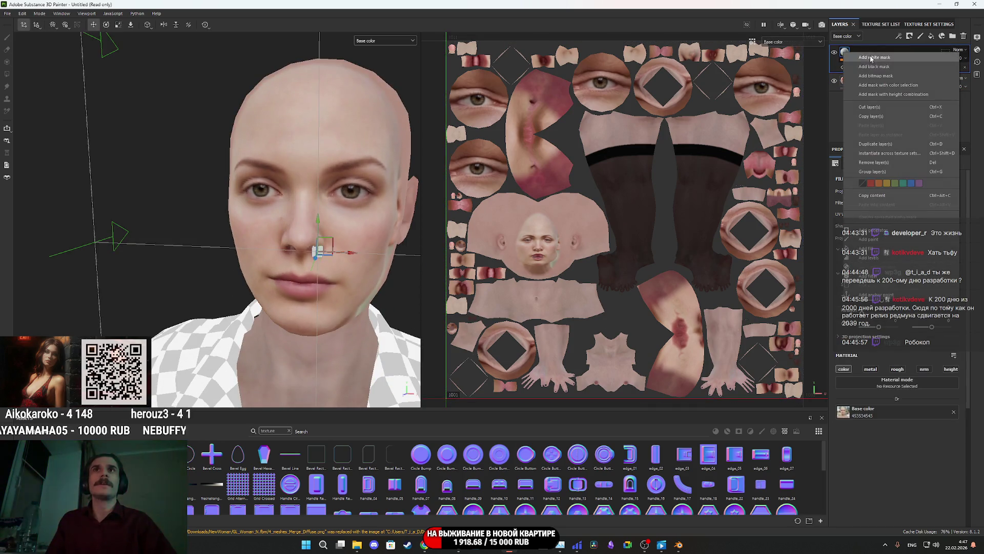
click(872, 72)
drag(331, 180, 362, 165)
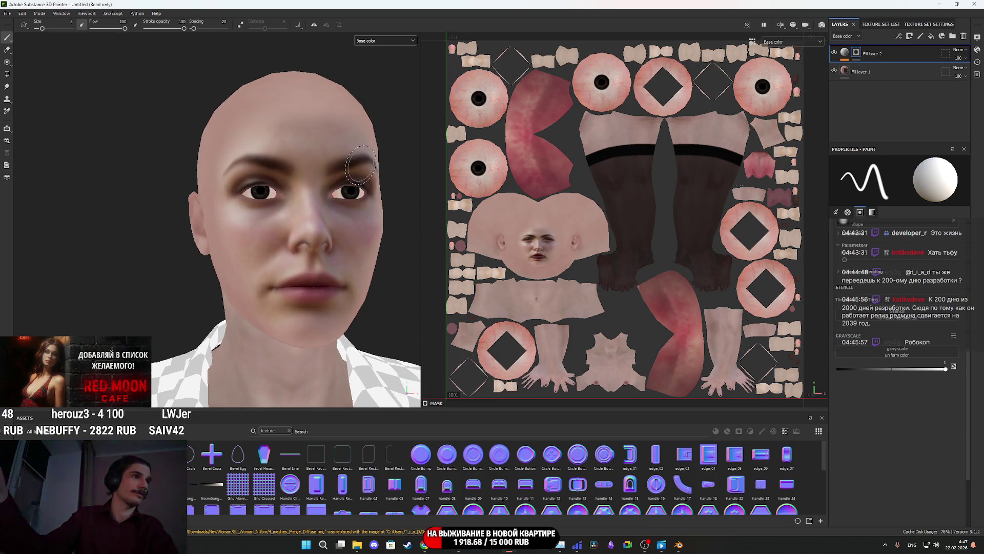
scroll(331, 175, up, 4)
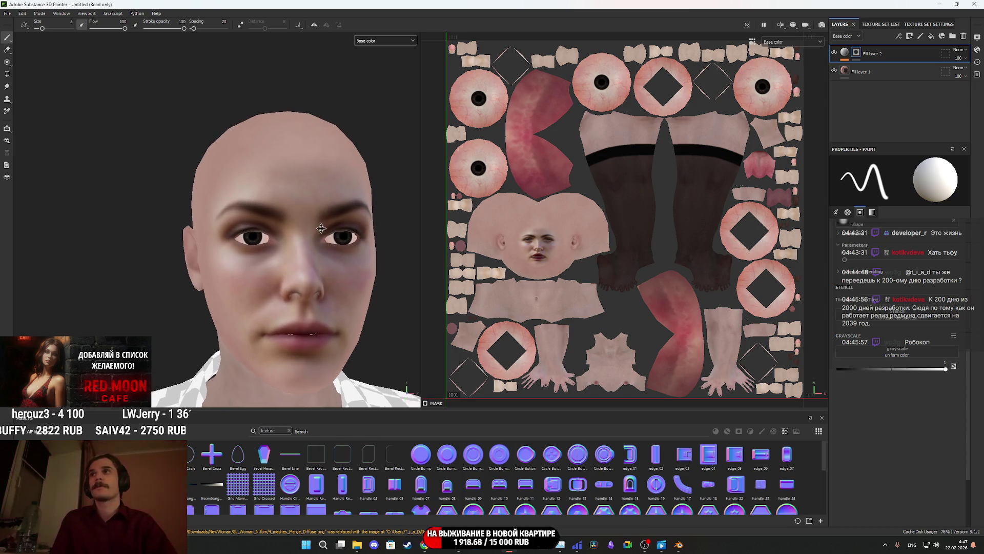
Paint the mask to restore detailed skin on the left eye and brow, lips, cheek and forehead
mouse_move(284, 217)
mouse_down()
mouse_move(215, 238)
mouse_move(251, 254)
mouse_move(236, 267)
mouse_move(286, 240)
mouse_up()
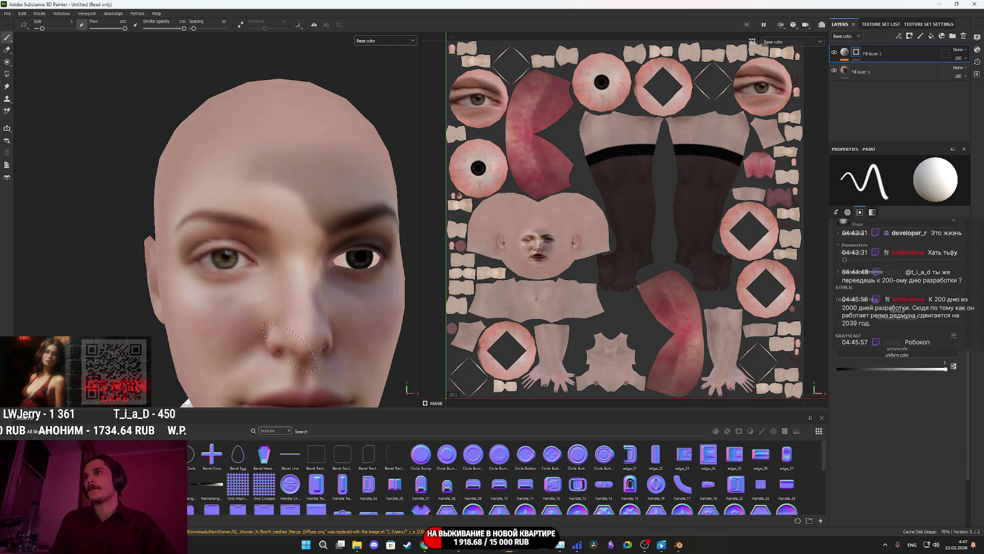
alt+drag(281, 358, 320, 277)
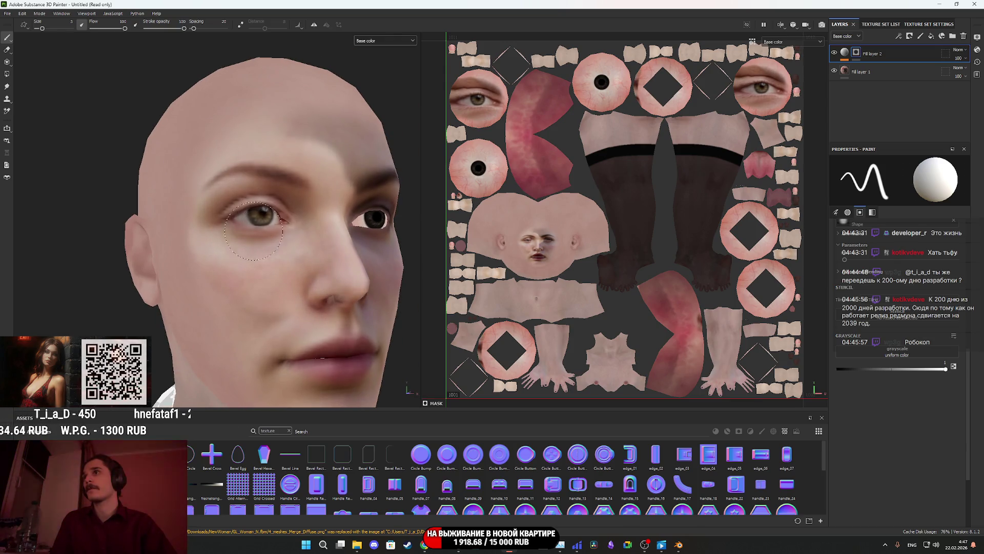
mouse_move(322, 283)
mouse_down()
mouse_move(335, 363)
mouse_move(317, 293)
mouse_up()
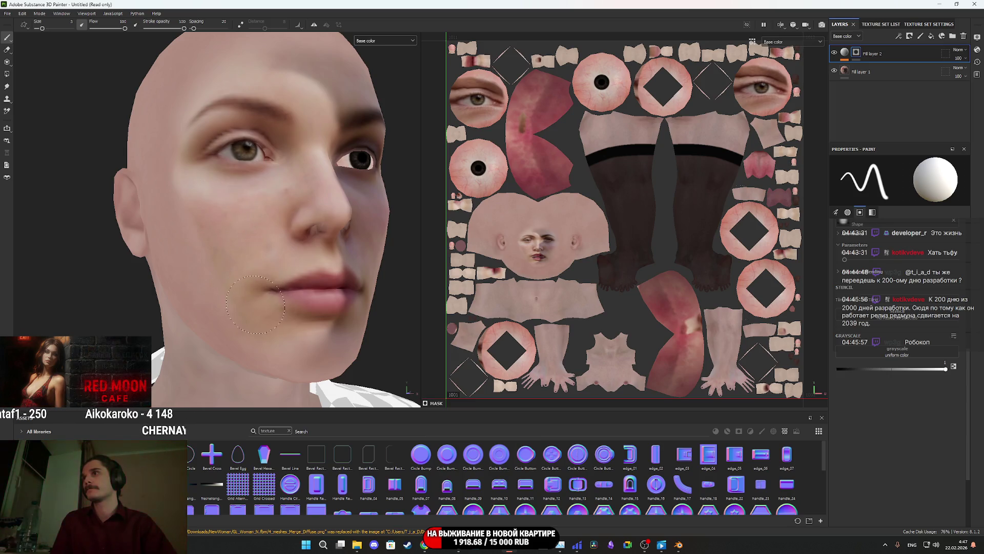
mouse_move(248, 258)
mouse_down()
mouse_move(205, 270)
mouse_move(236, 282)
mouse_up()
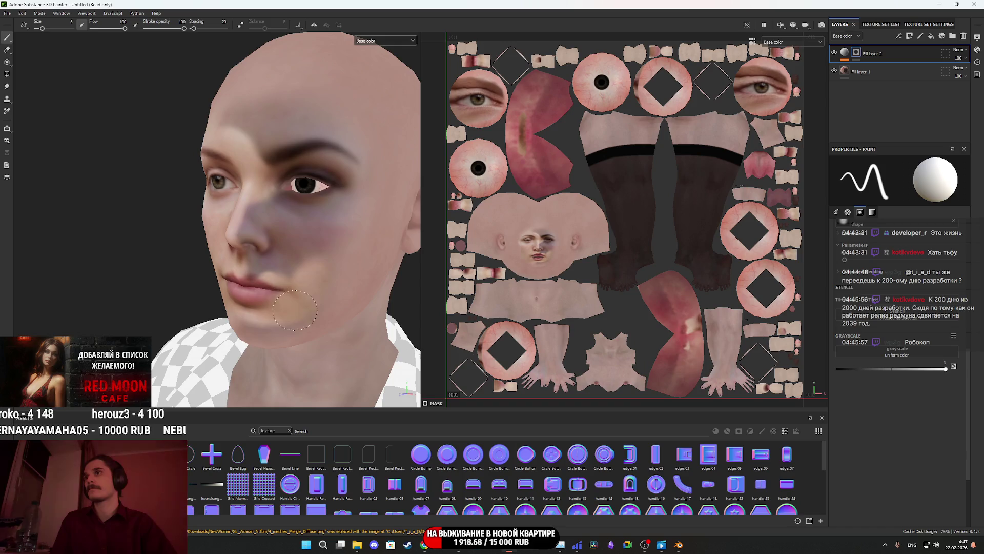
mouse_move(318, 276)
mouse_down()
mouse_move(295, 250)
mouse_move(267, 249)
mouse_move(257, 230)
mouse_move(276, 165)
mouse_move(336, 152)
mouse_move(355, 193)
mouse_move(308, 177)
mouse_up()
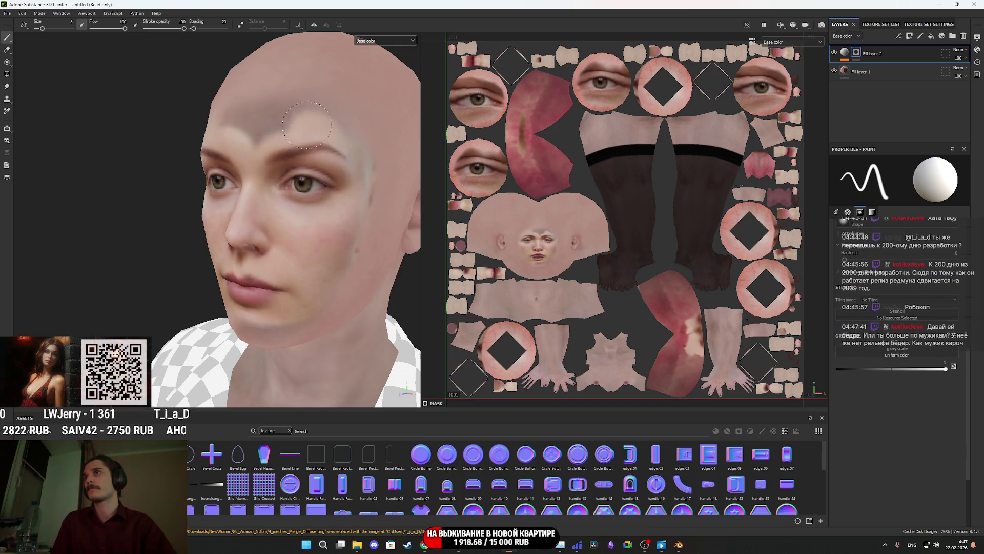
drag(309, 125, 240, 123)
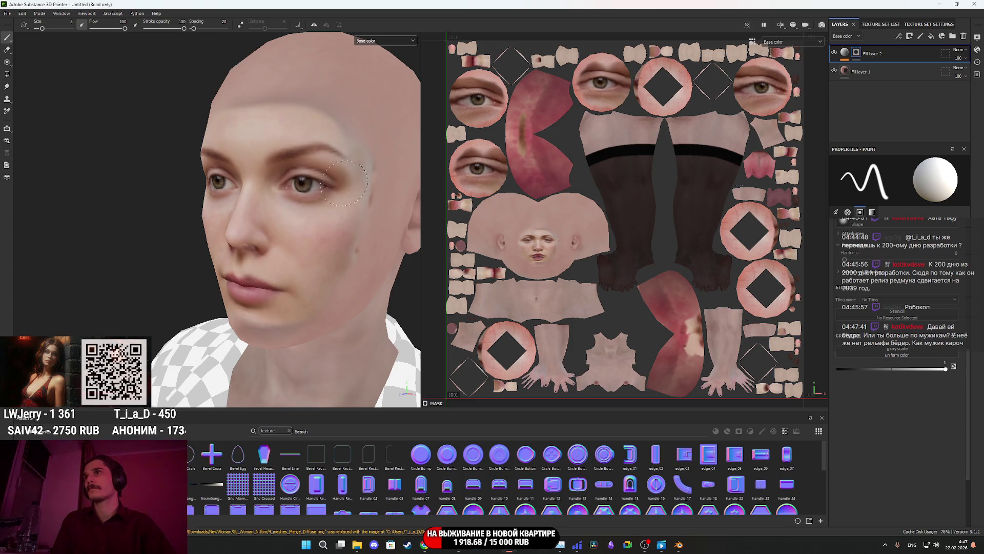
Turn the head to a left profile and set the brush grayscale value to 0 (black)
drag(264, 229, 315, 212)
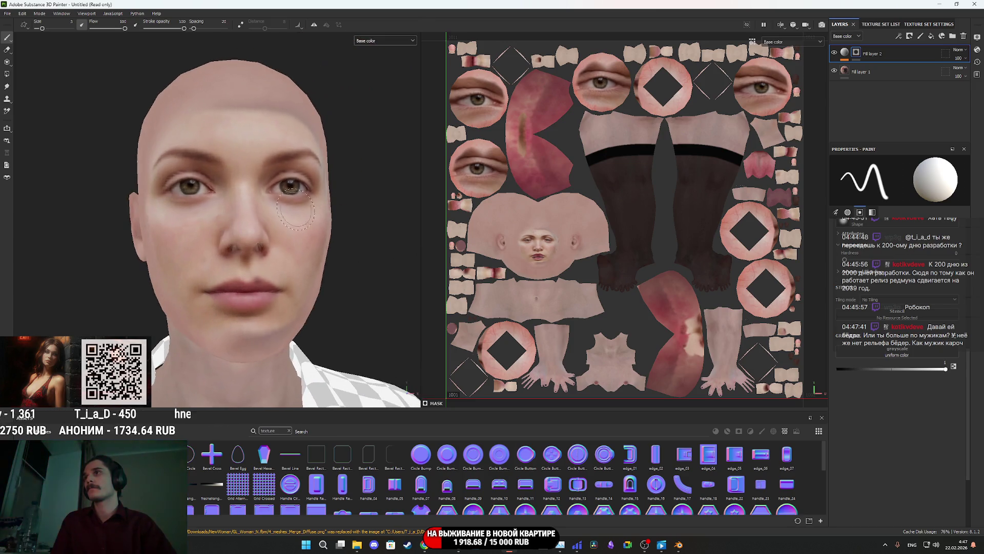
mouse_move(251, 202)
mouse_down()
mouse_move(204, 219)
mouse_move(114, 213)
mouse_up()
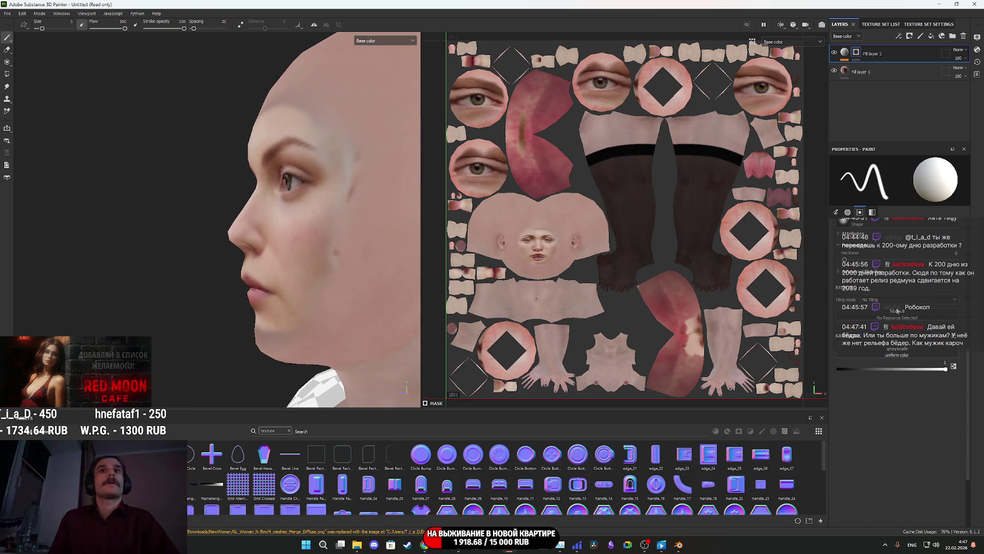
click(953, 366)
scroll(351, 127, up, 2)
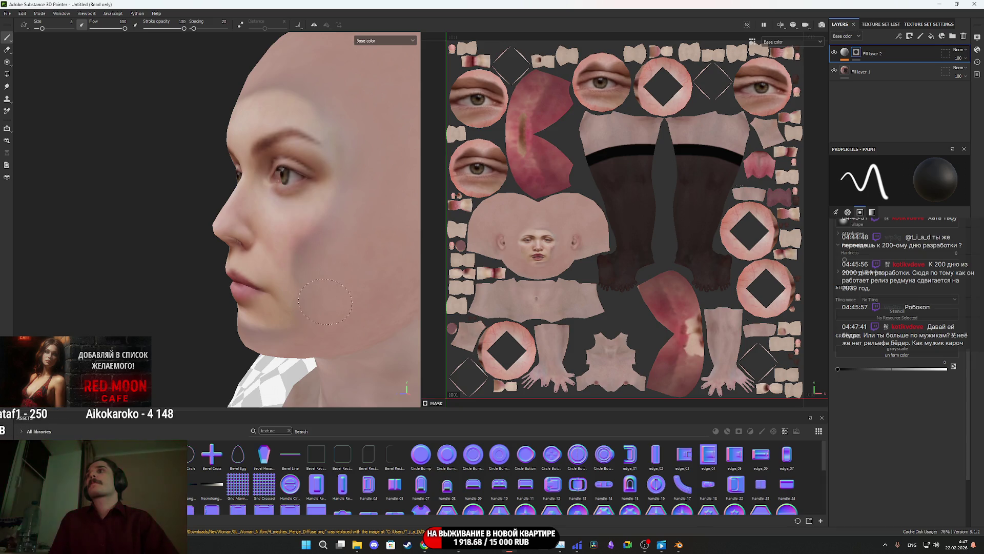
Add a Blur filter to Fill layer 2 and raise its Blur Intensity to about 8.35
right_click(860, 54)
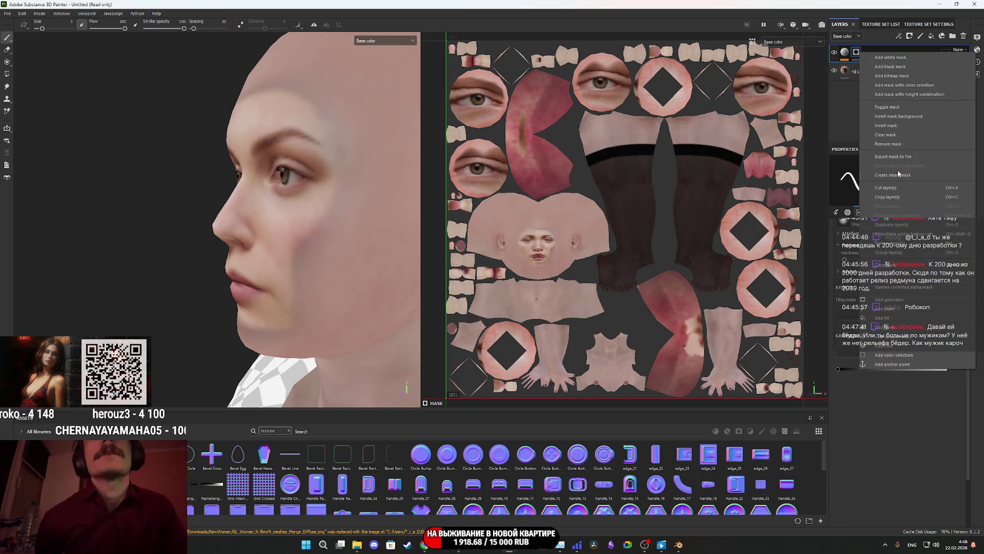
click(901, 349)
click(898, 183)
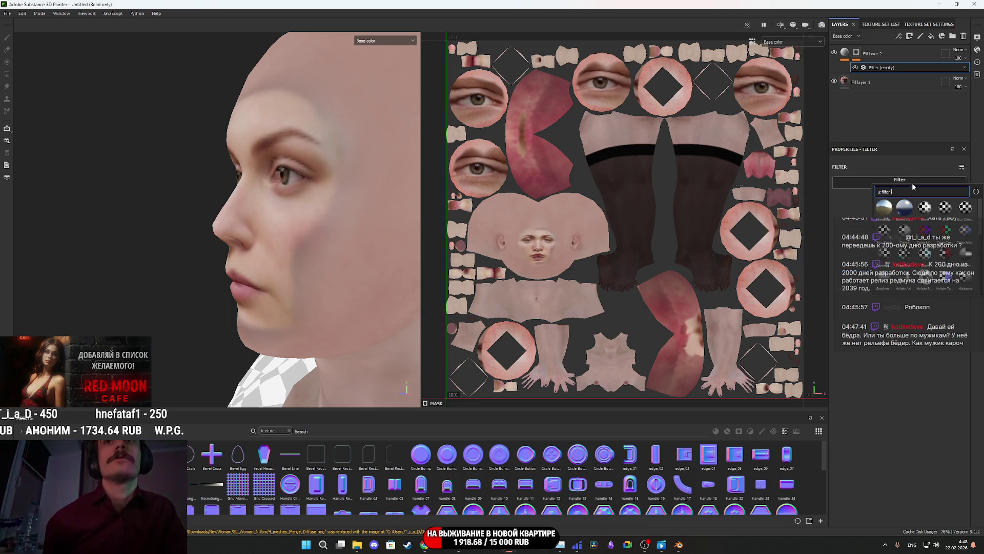
click(946, 207)
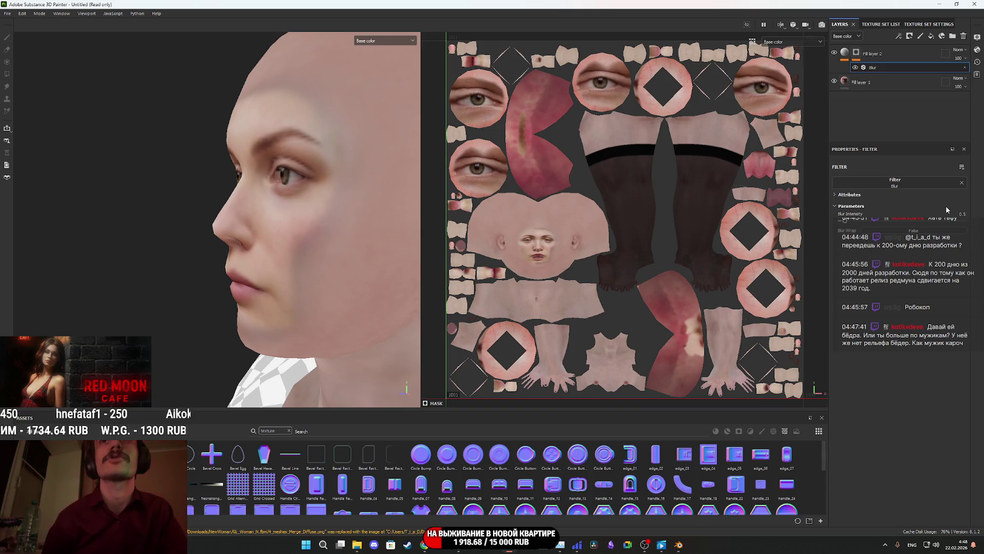
drag(834, 222, 880, 224)
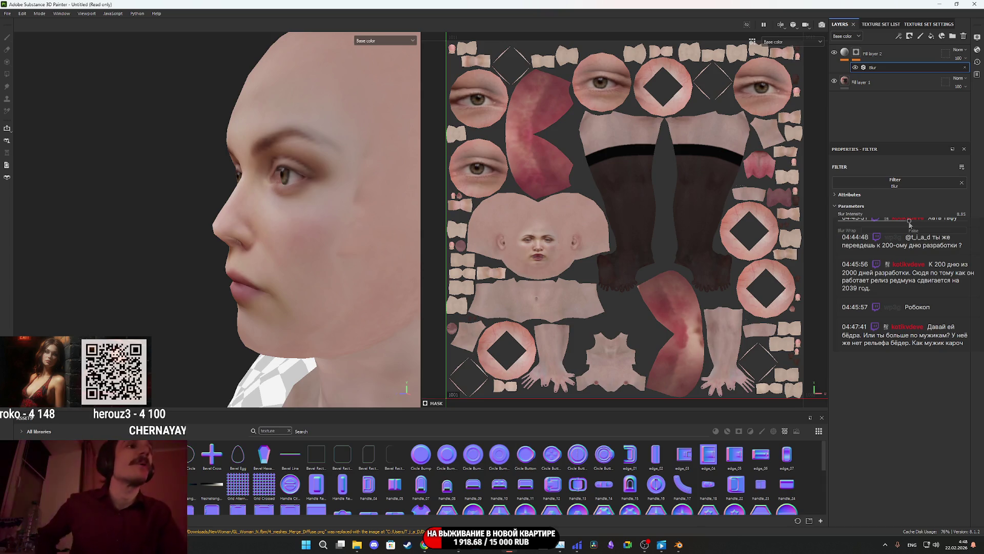
mouse_move(352, 257)
mouse_down()
mouse_move(351, 246)
mouse_move(325, 246)
mouse_move(442, 231)
mouse_move(358, 246)
mouse_move(436, 241)
mouse_move(335, 259)
mouse_up()
click(856, 52)
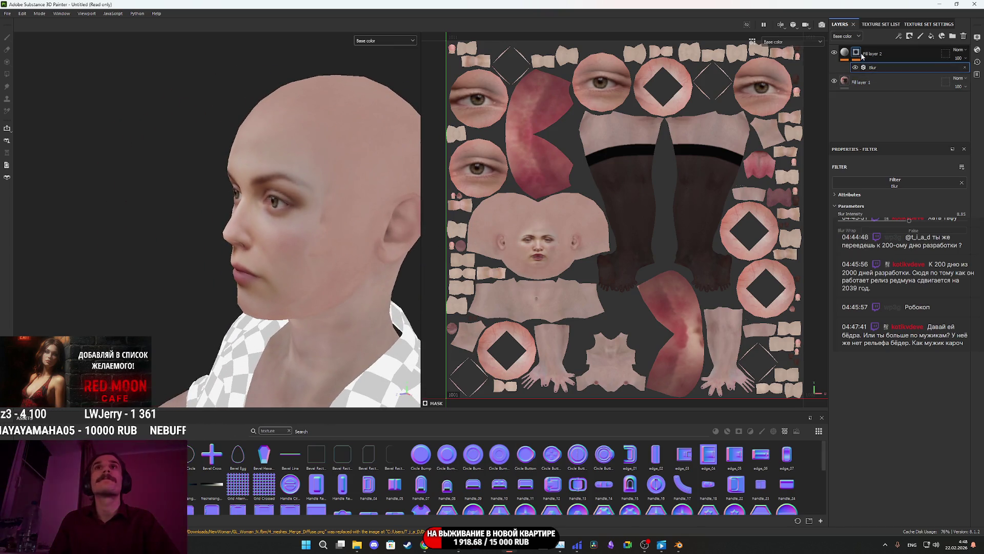
scroll(322, 165, up, 4)
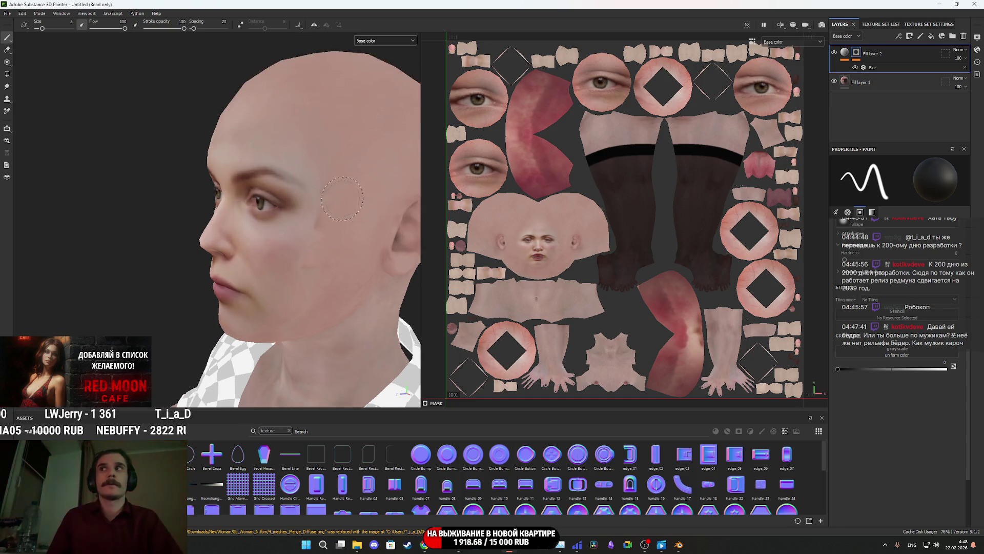
click(946, 369)
drag(299, 267, 296, 264)
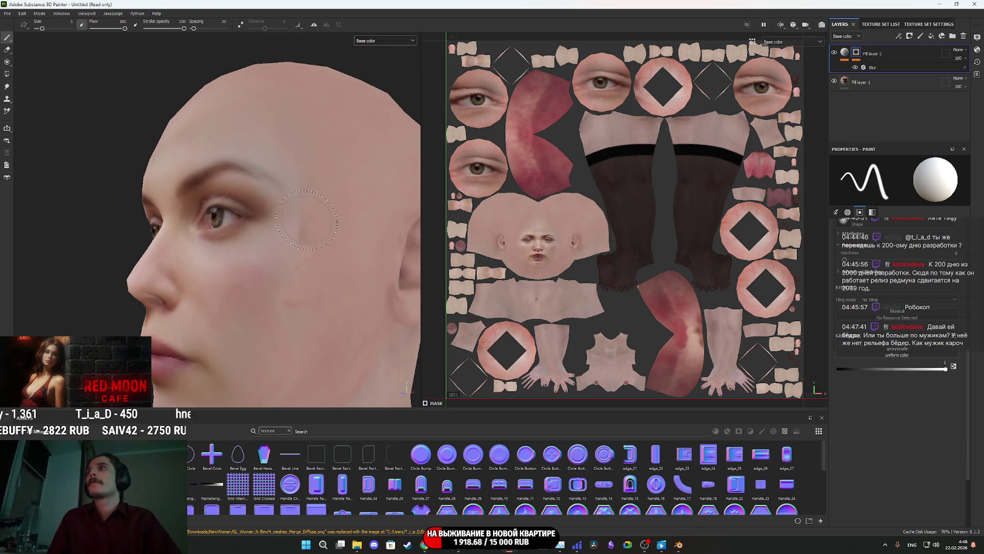
click(954, 368)
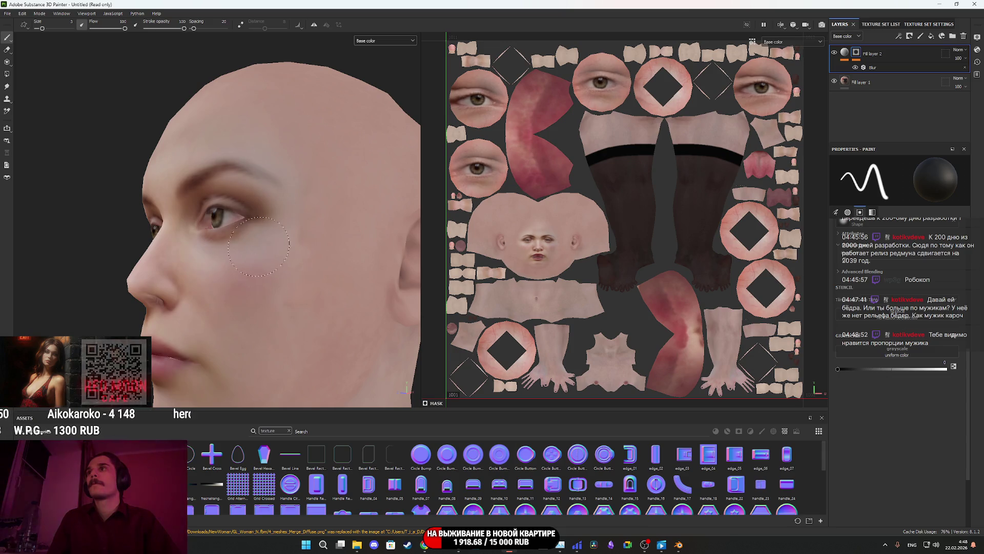
drag(256, 338, 335, 242)
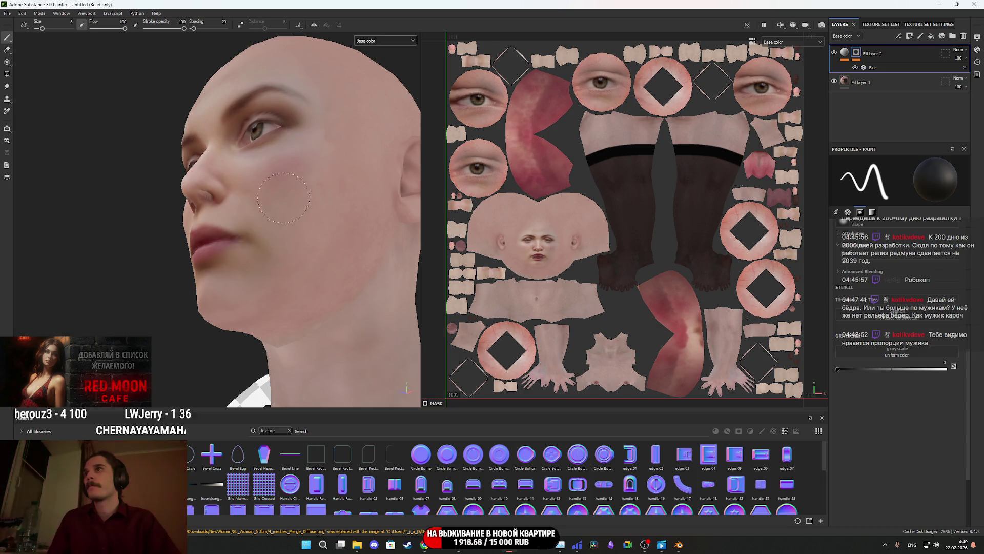
mouse_move(292, 182)
mouse_down()
mouse_move(290, 220)
mouse_move(310, 205)
mouse_move(263, 217)
mouse_up()
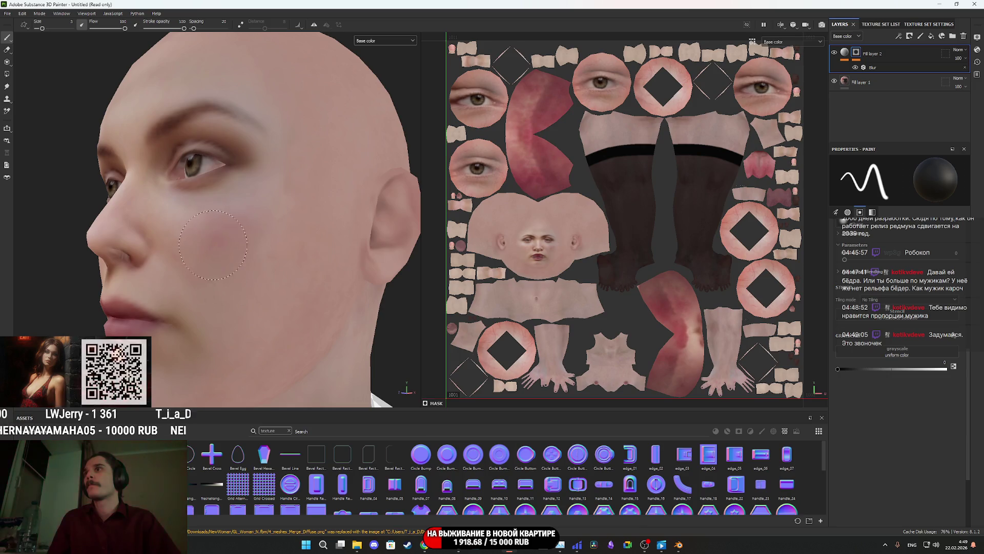
mouse_move(247, 250)
mouse_down()
mouse_move(249, 277)
mouse_move(250, 255)
mouse_up()
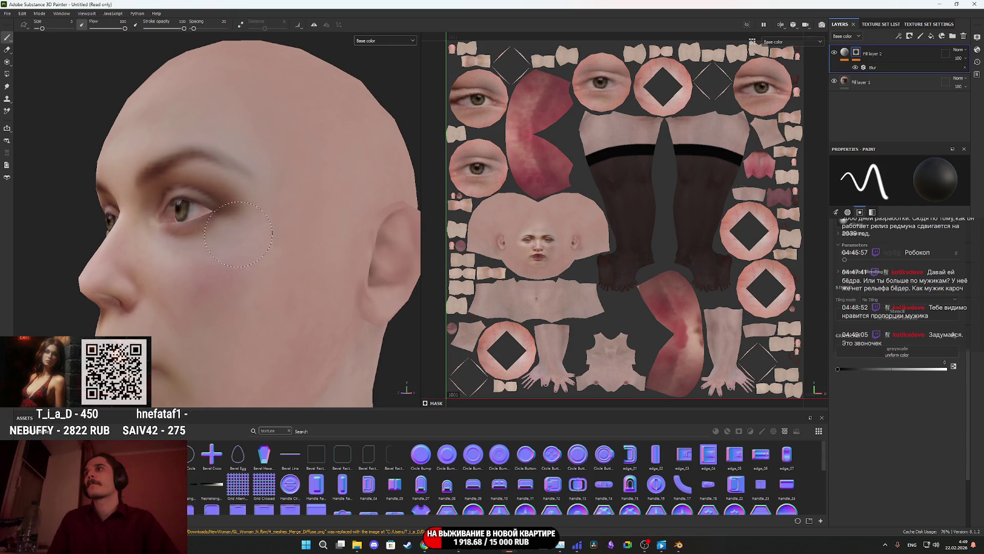
mouse_move(239, 239)
mouse_down()
mouse_move(308, 266)
mouse_move(339, 338)
mouse_move(355, 324)
mouse_move(339, 328)
mouse_move(358, 341)
mouse_move(255, 319)
mouse_move(308, 287)
mouse_move(334, 233)
mouse_move(301, 194)
mouse_move(275, 273)
mouse_move(351, 275)
mouse_move(264, 287)
mouse_move(204, 152)
mouse_up()
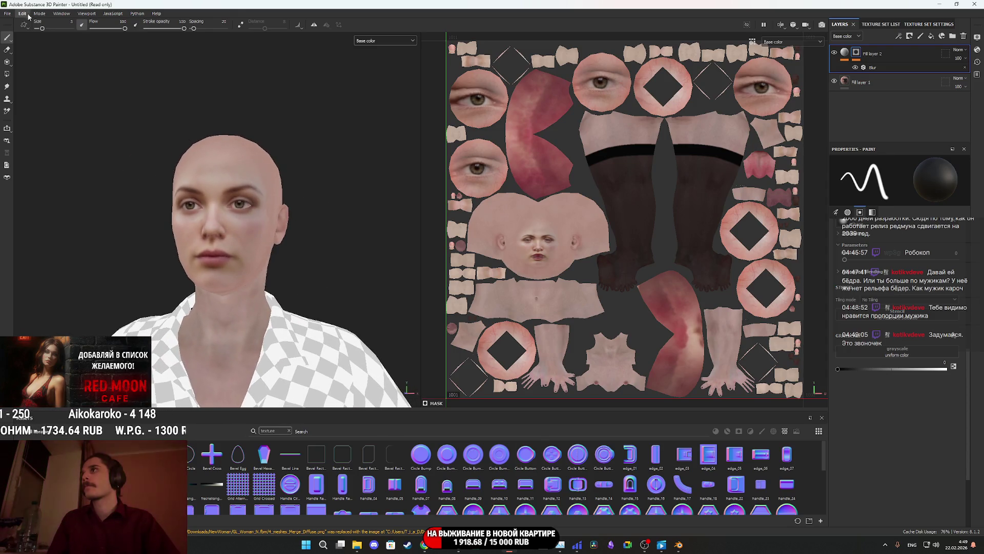
Open Export Textures and review the Body texture set's maps and global export parameters
click(7, 14)
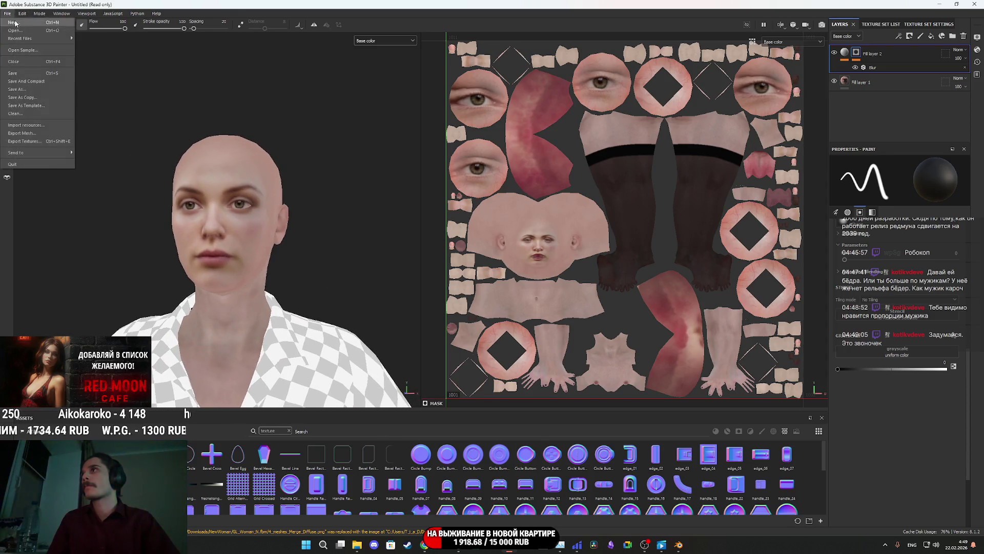
click(41, 144)
click(309, 182)
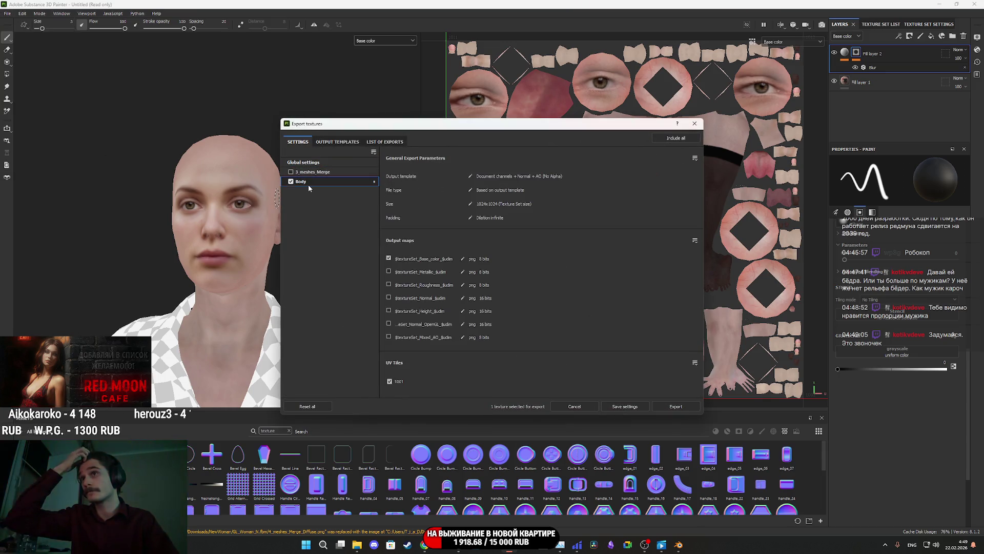
click(303, 163)
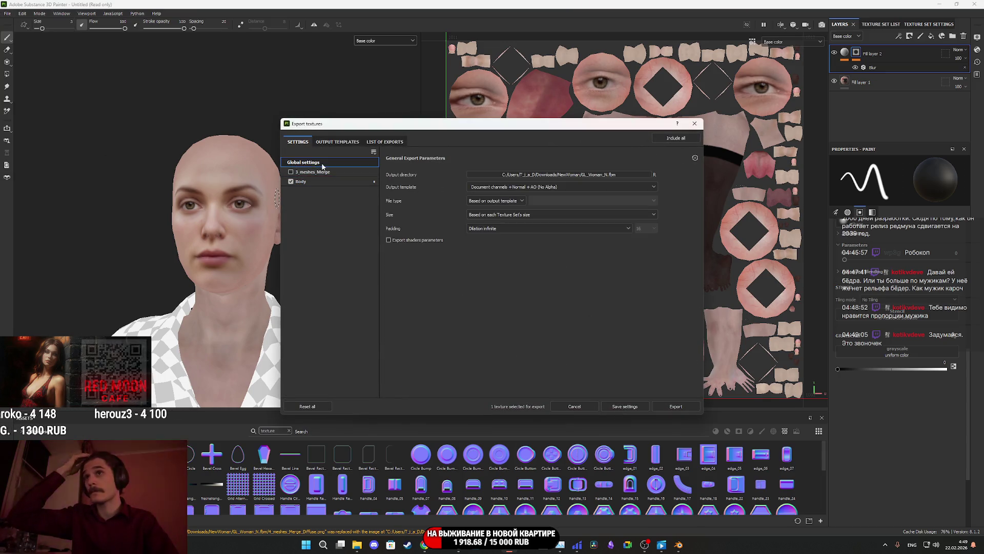
Set the output directory to NewWoman/Red_Shirt/textures, export the textures, and switch to Unreal
click(609, 174)
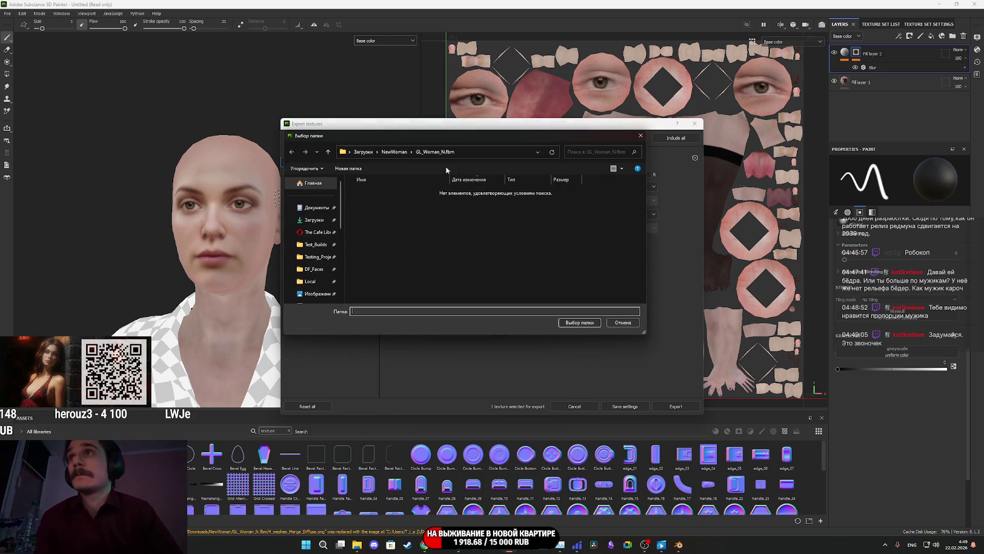
click(395, 152)
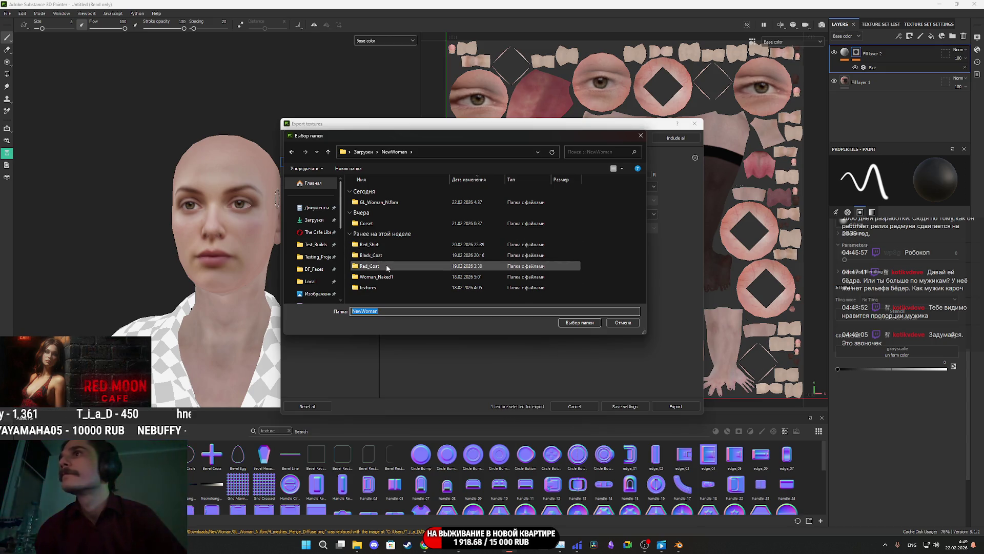
double_click(385, 245)
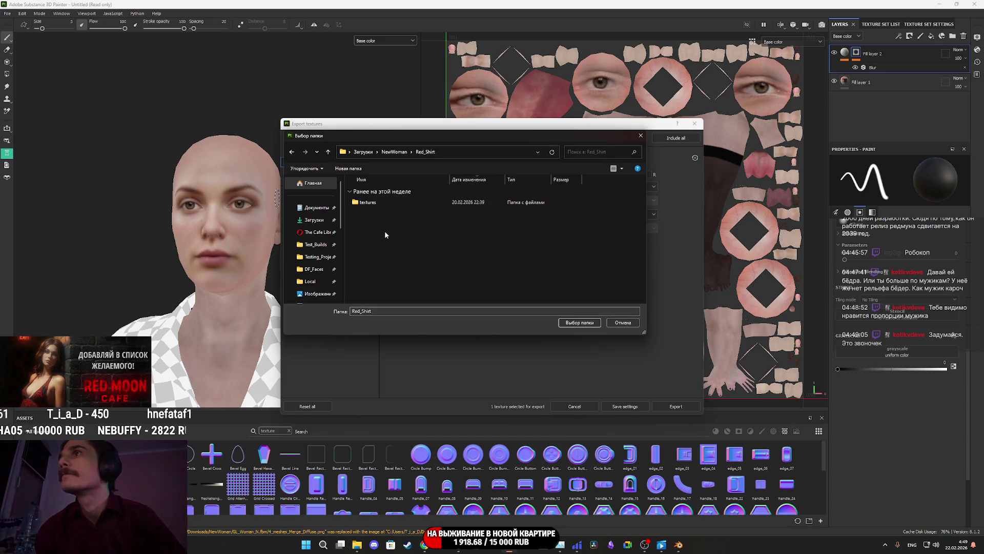
double_click(379, 202)
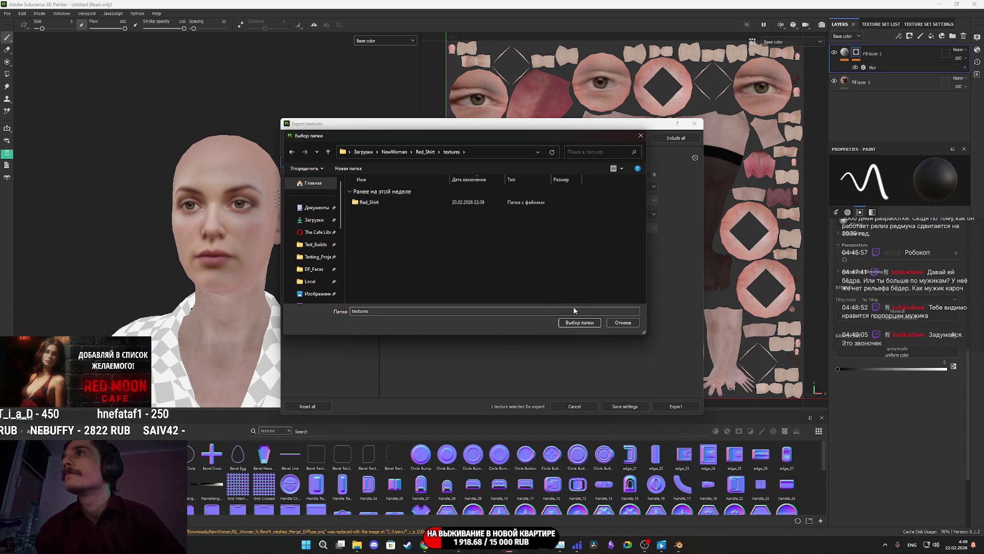
click(587, 323)
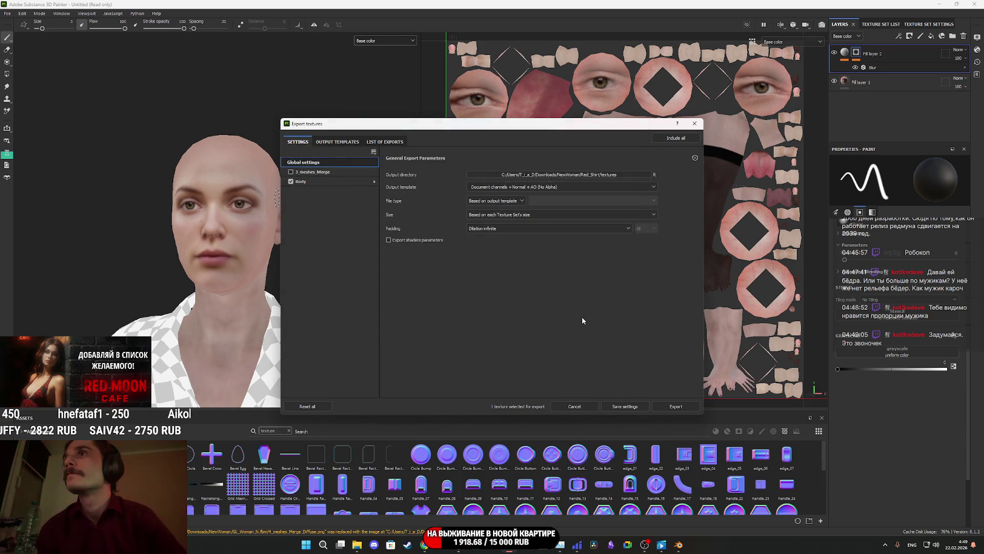
click(669, 406)
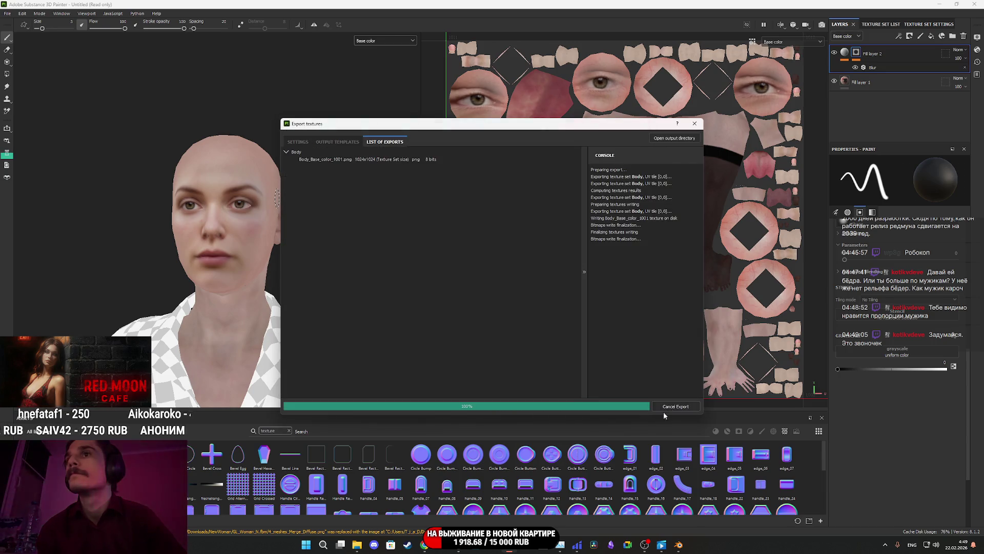
key(alt+Tab)
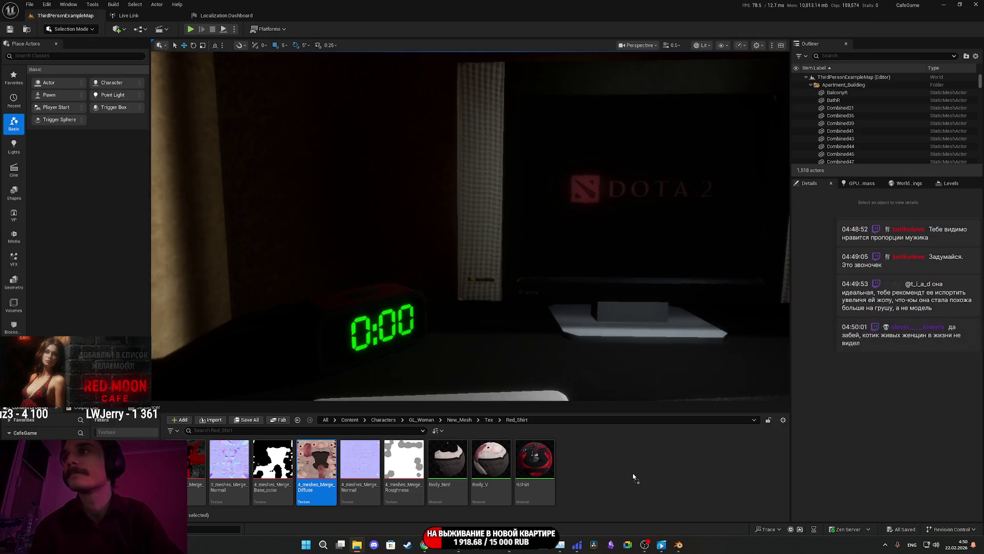
Import Body_Base_color, assign it to Body_NoV's DiffuseColor parameter, and open it in the texture editor
click(492, 466)
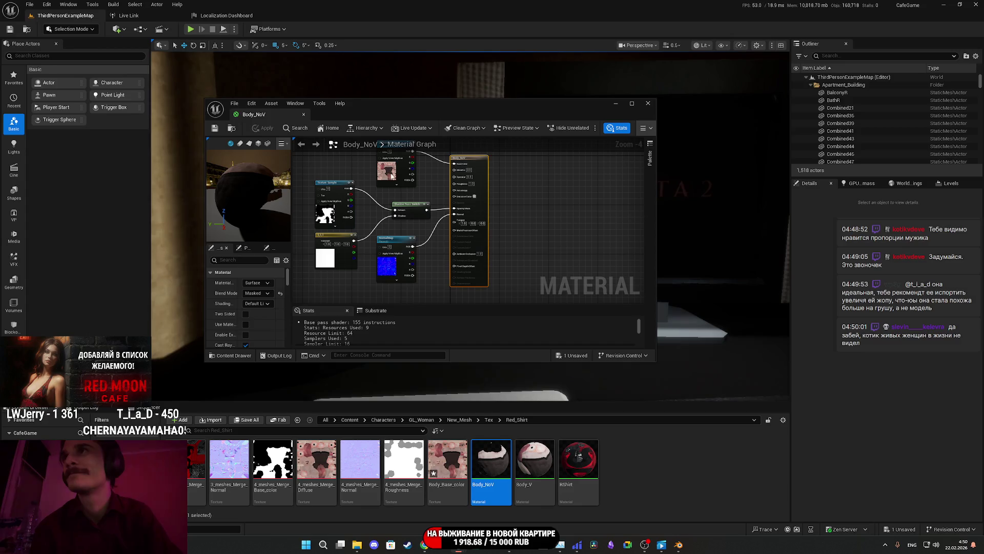
mouse_move(448, 462)
mouse_down()
mouse_move(245, 318)
mouse_move(219, 324)
mouse_up()
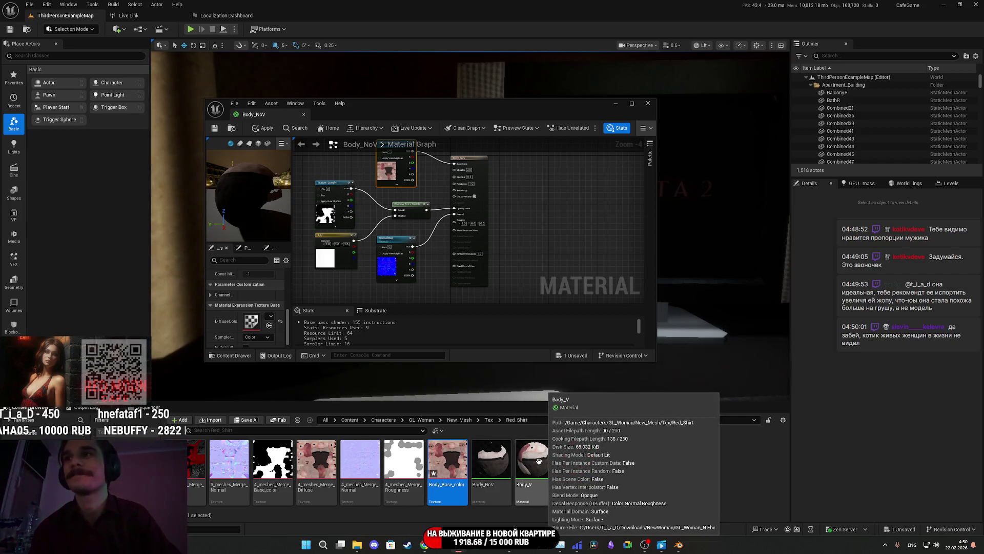
double_click(448, 462)
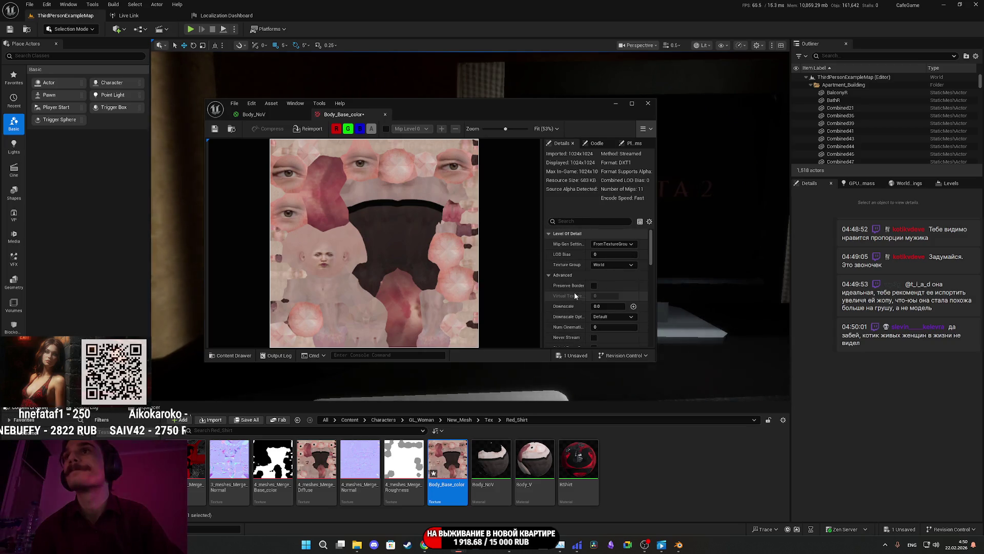
Inspect Body_Base_color's texture group and settings, leaving them unchanged, then close the texture
click(610, 265)
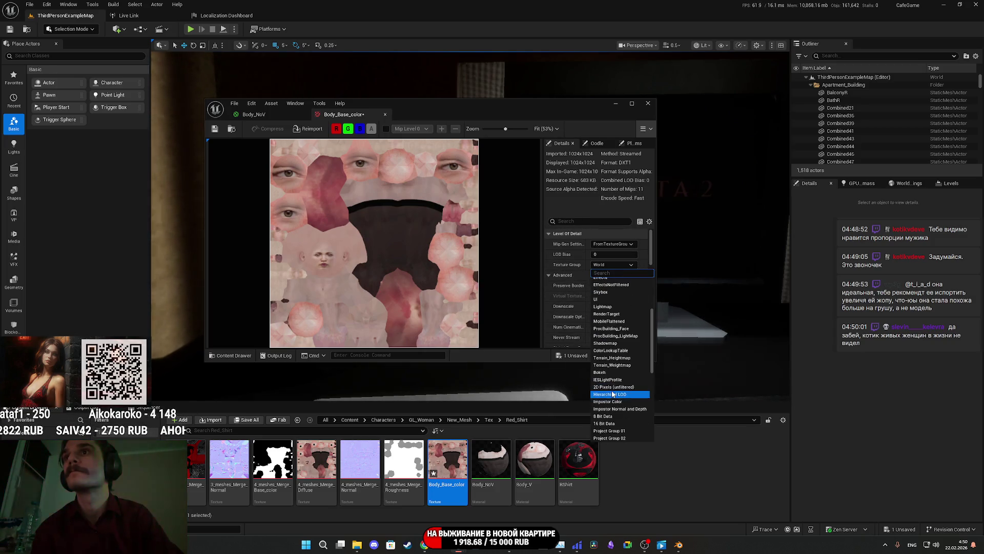
key(Escape)
key(ctrl+Tab)
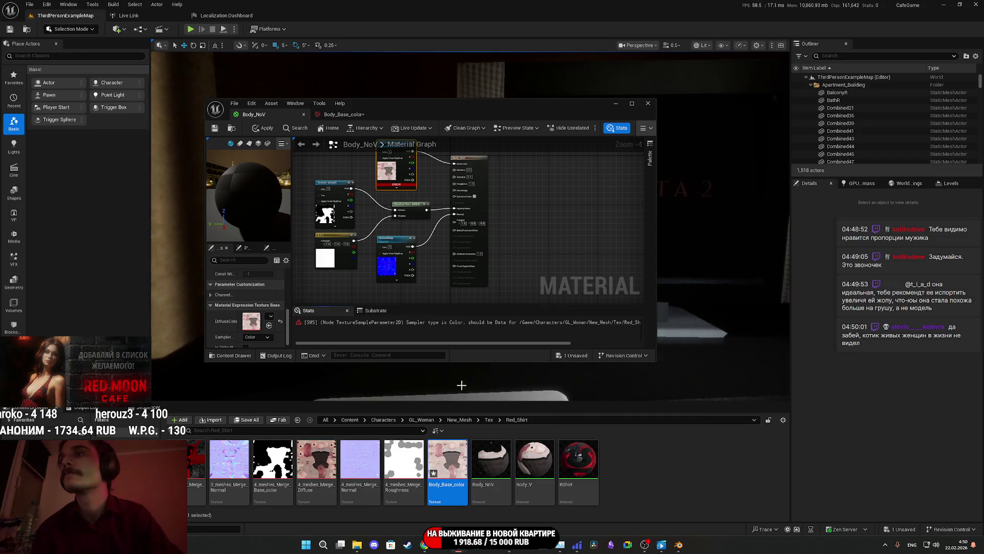
double_click(451, 462)
scroll(577, 302, down, 3)
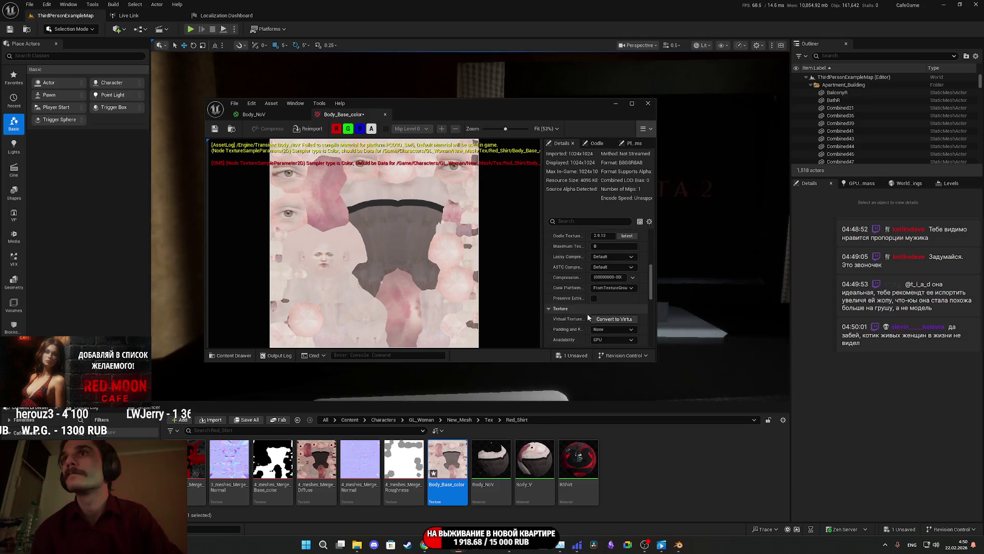
scroll(587, 315, down, 3)
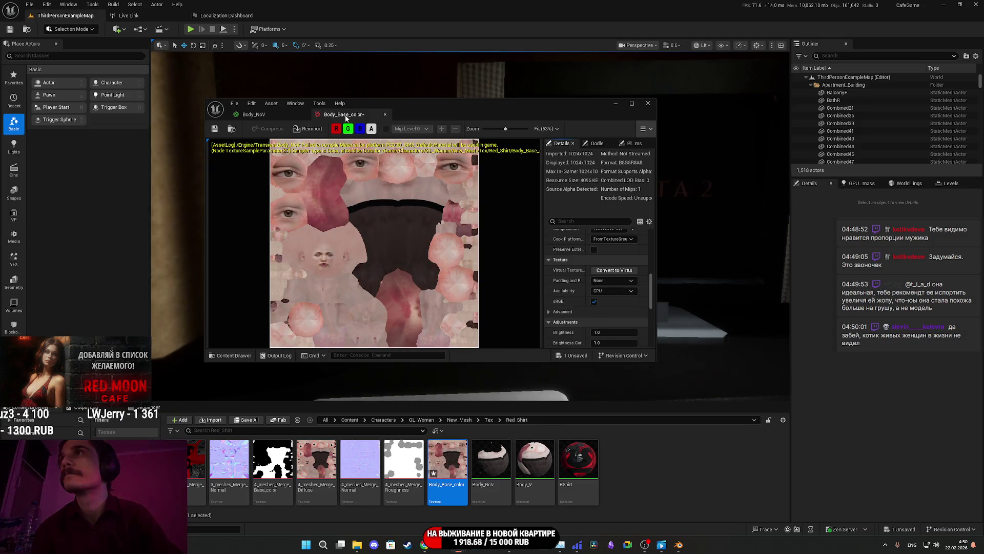
click(385, 114)
Set the DiffuseColor parameter's Sampler Type to Data in the material Details
scroll(231, 328, down, 1)
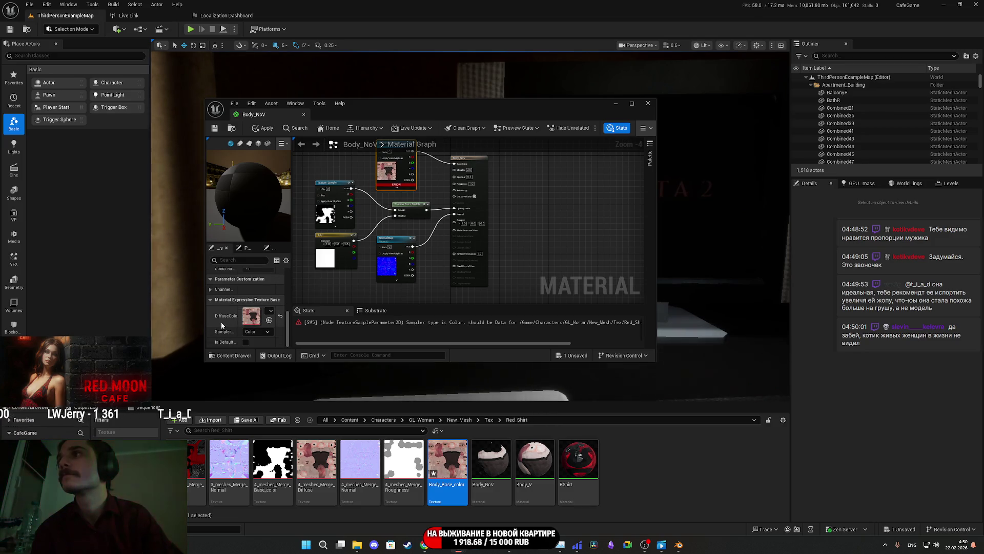
click(256, 331)
click(257, 401)
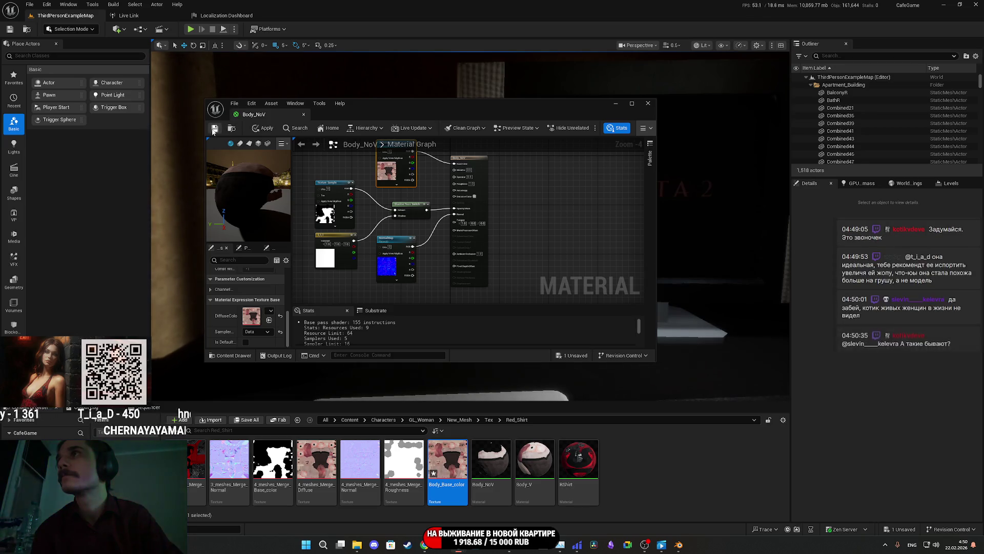